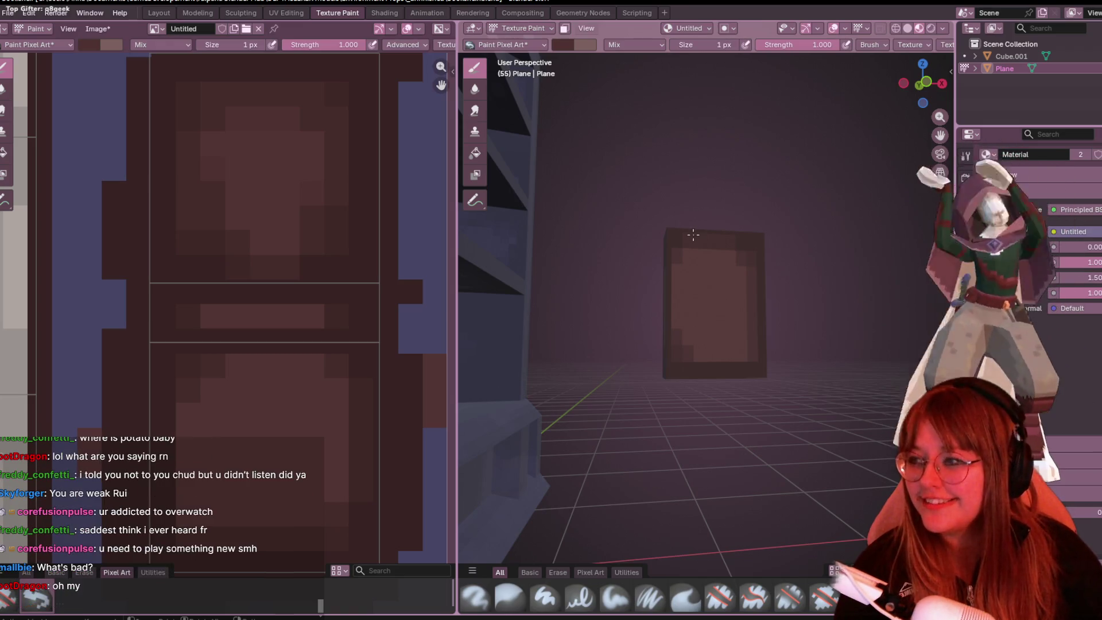
Step: Orbit down onto the book, then check and close the Steam download window
scroll(629, 310, down, 3)
mouse_move(647, 301)
middle_down()
mouse_move(637, 342)
mouse_move(696, 345)
middle_up()
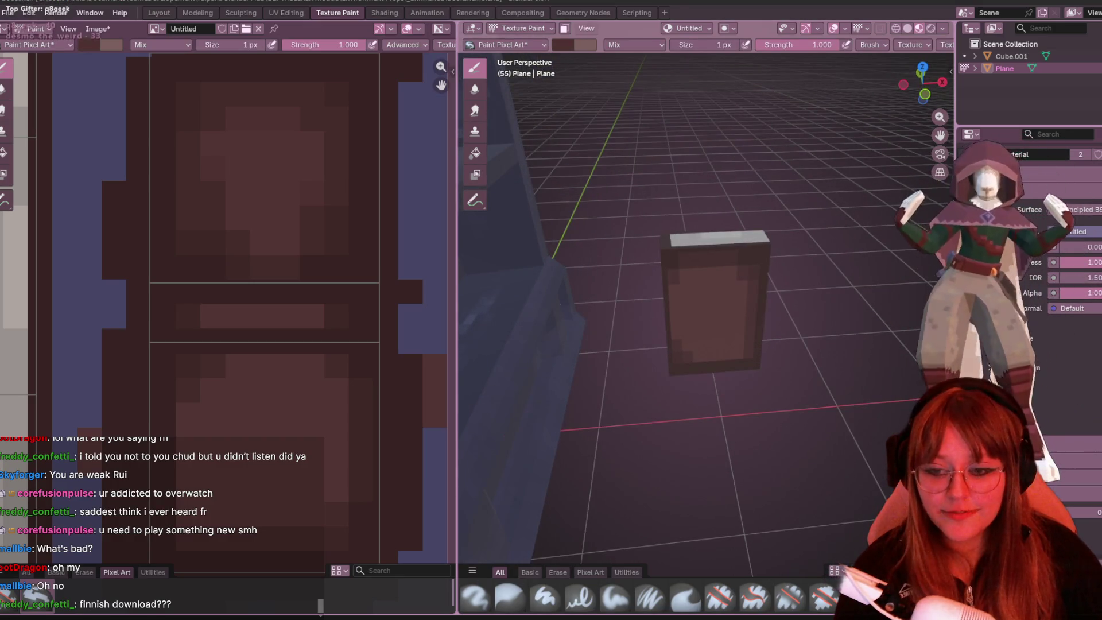
key(alt+Tab)
click(684, 110)
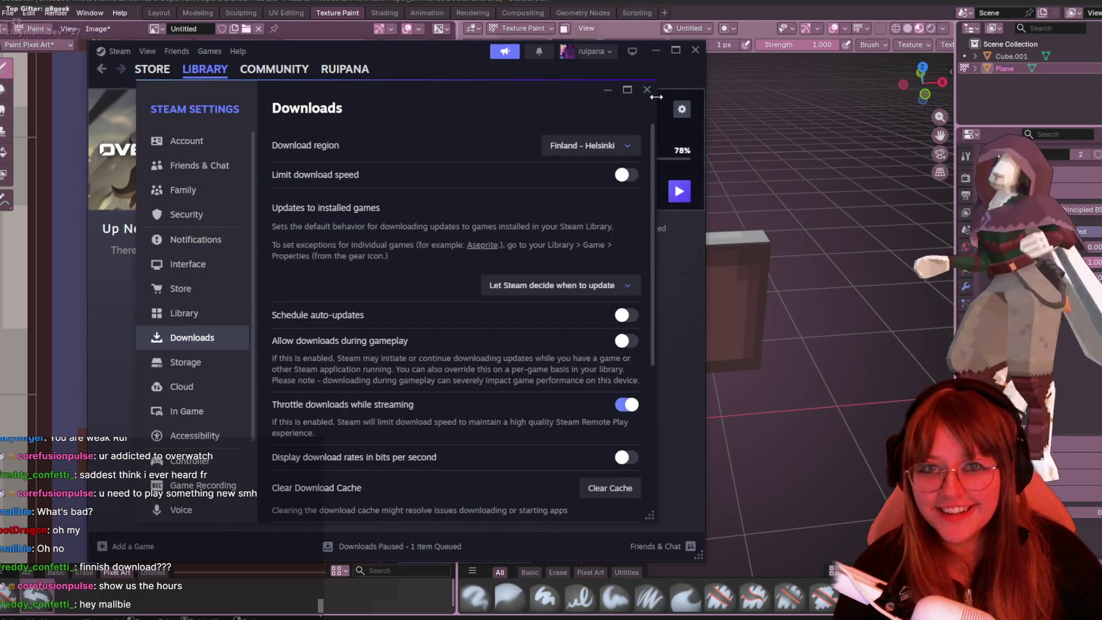
click(647, 90)
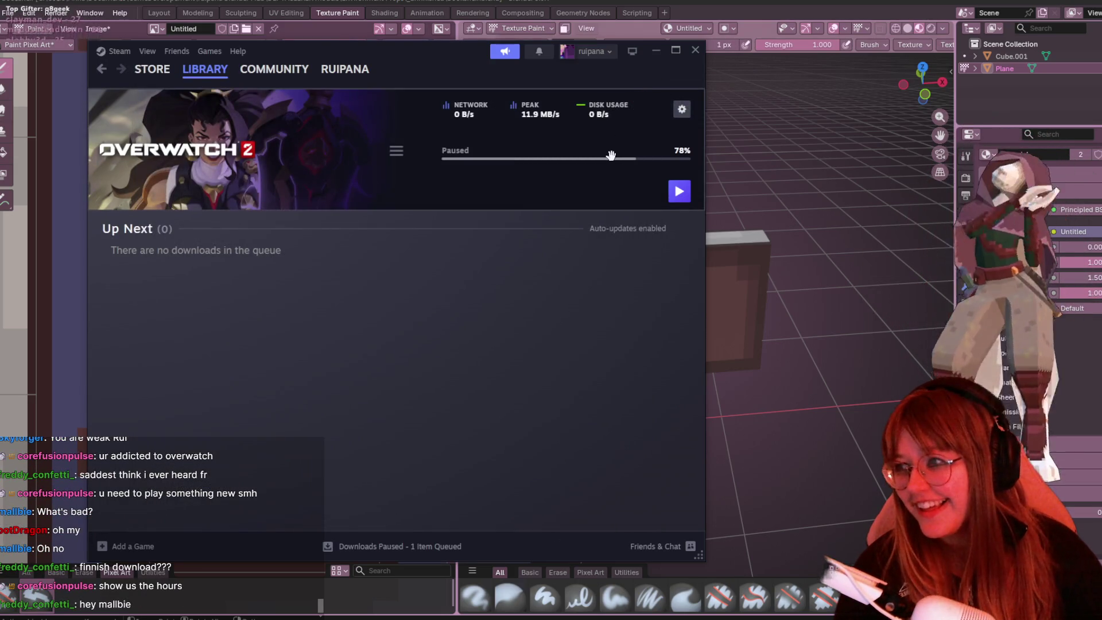
click(696, 51)
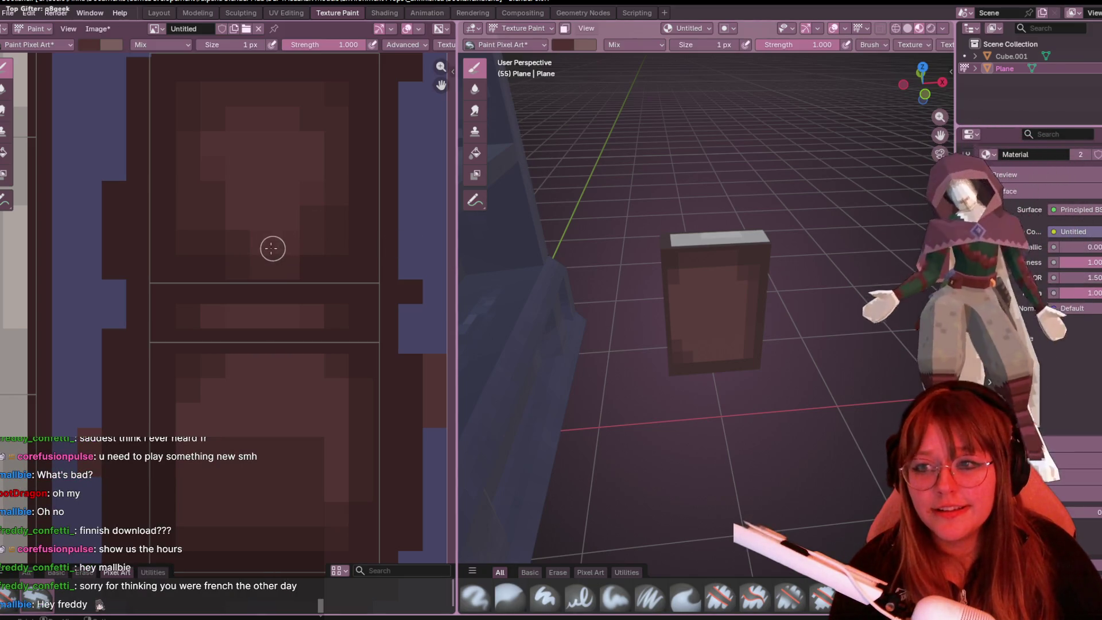
Step: Frame the cover texture's lower half and sample a paint colour from it
scroll(253, 241, up, 1)
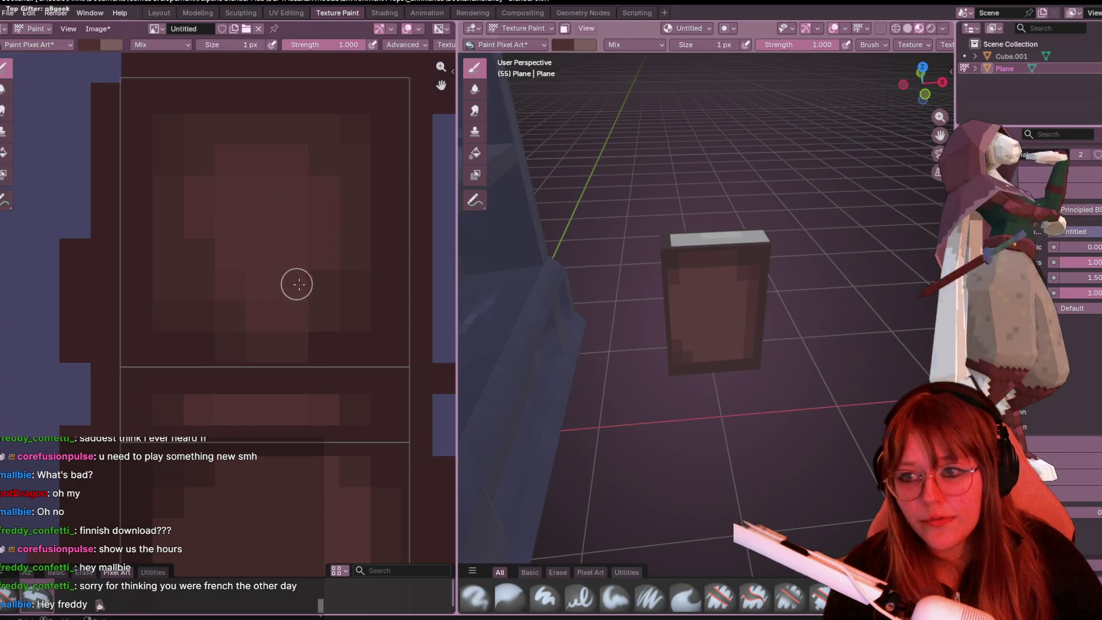
scroll(343, 272, down, 1)
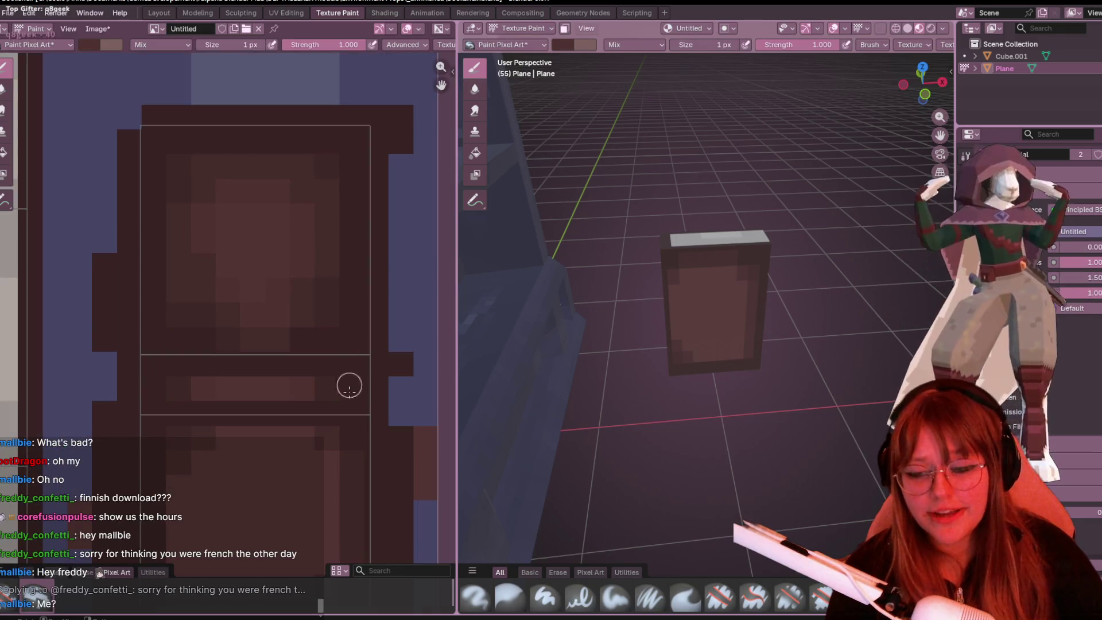
middle_drag(347, 376, 337, 197)
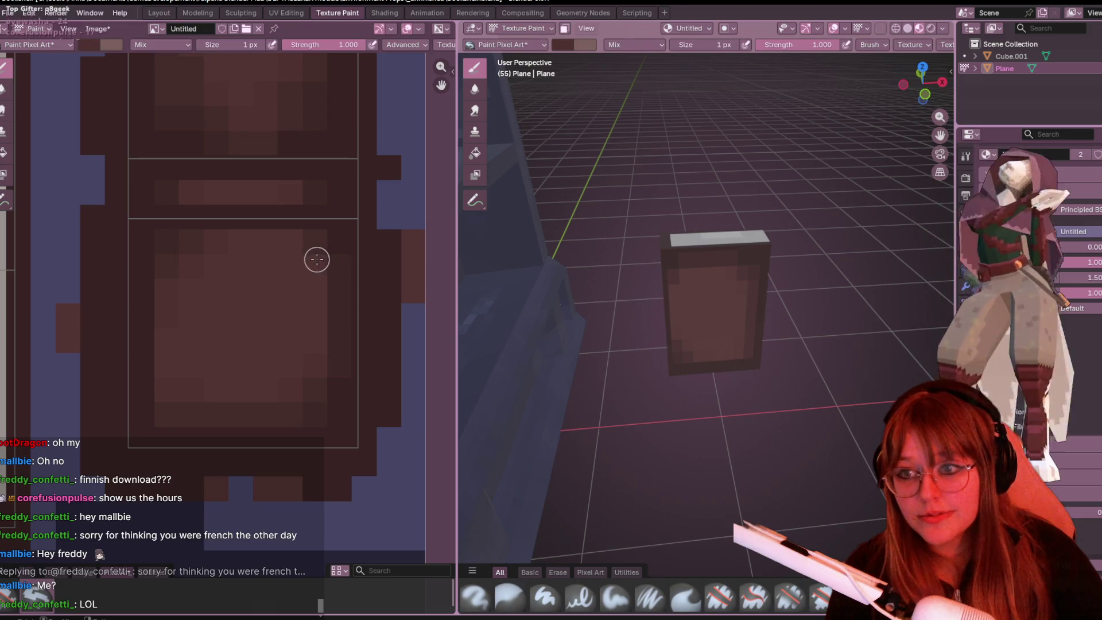
shift+scroll(322, 253, down, 3)
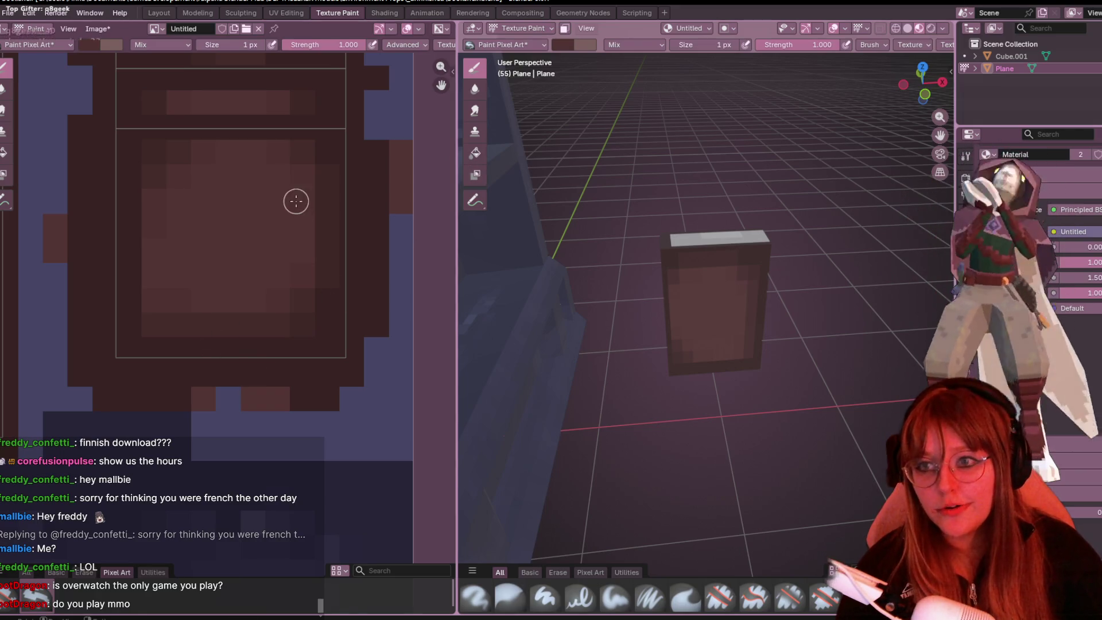
middle_drag(243, 173, 205, 249)
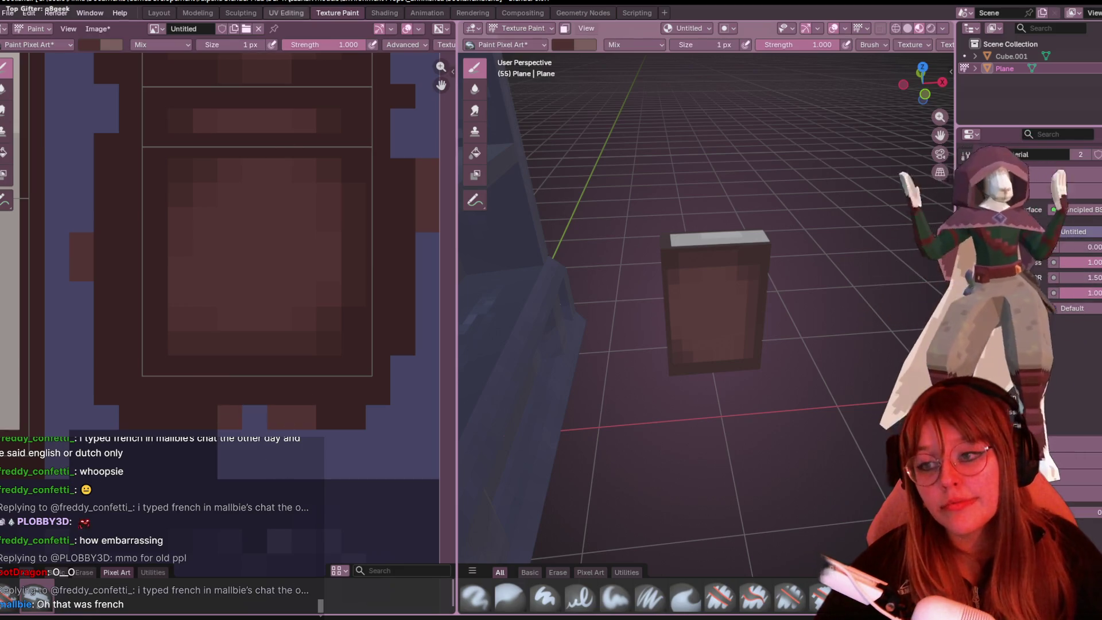
scroll(233, 293, up, 2)
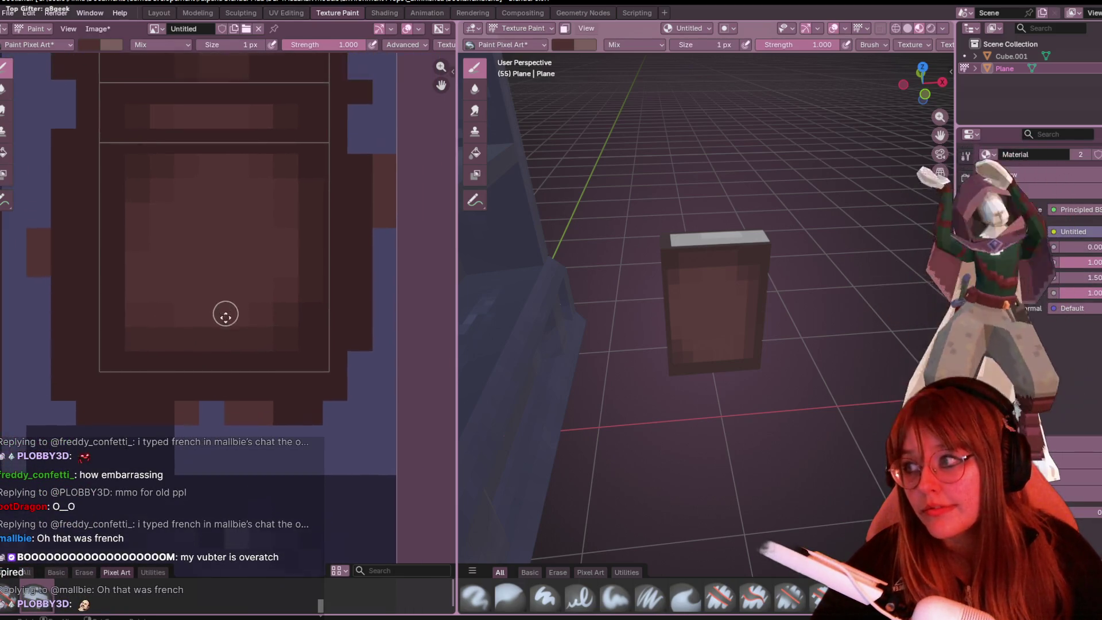
scroll(221, 310, down, 2)
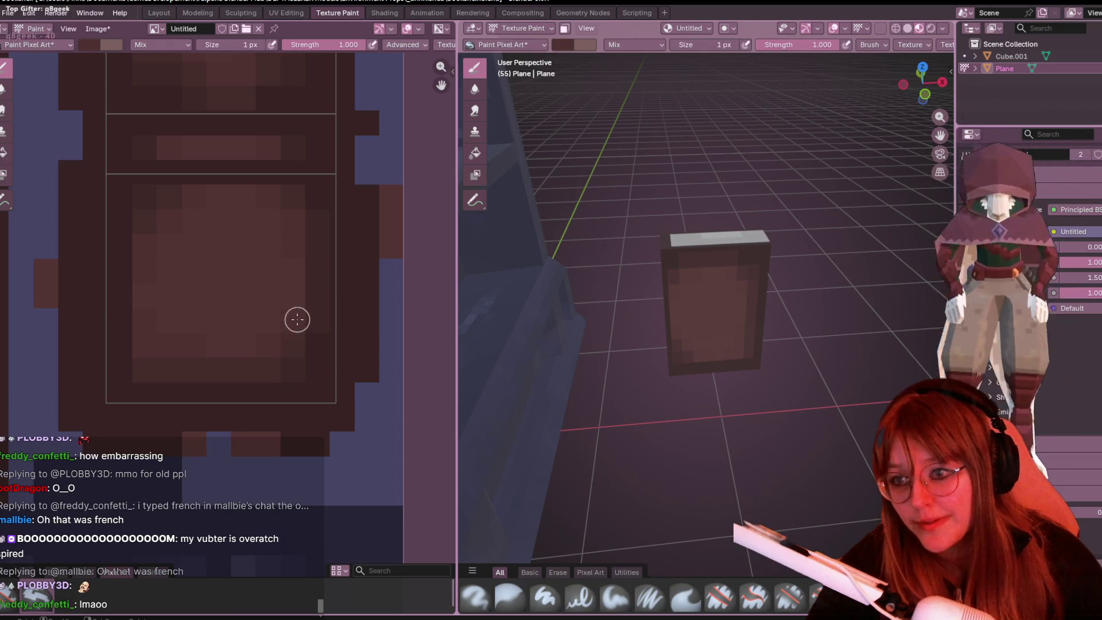
scroll(248, 337, left, 3)
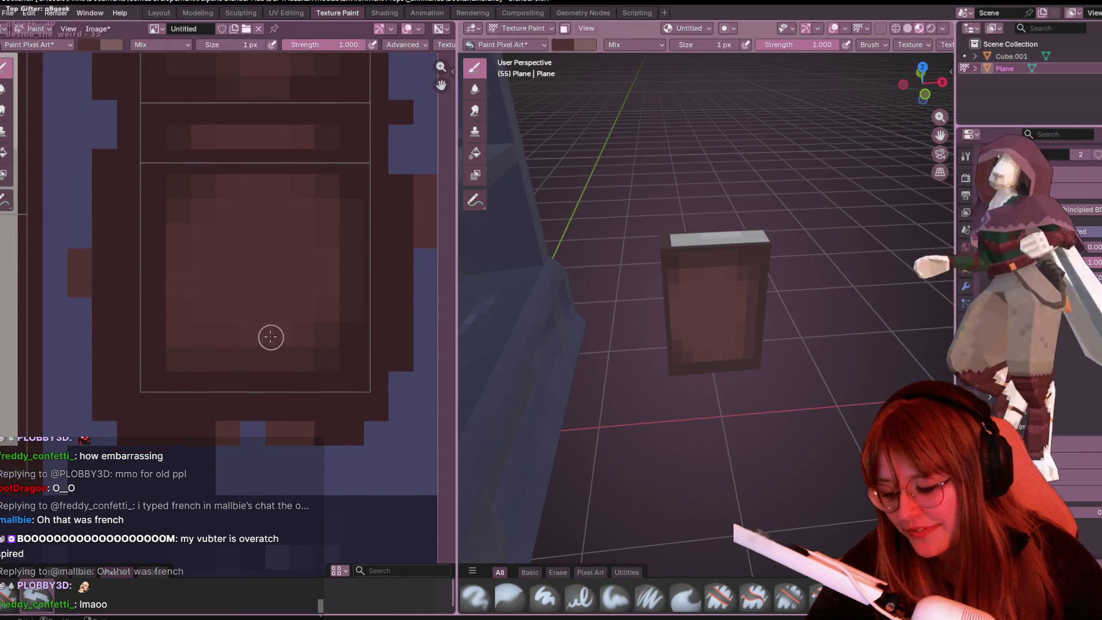
key(s)
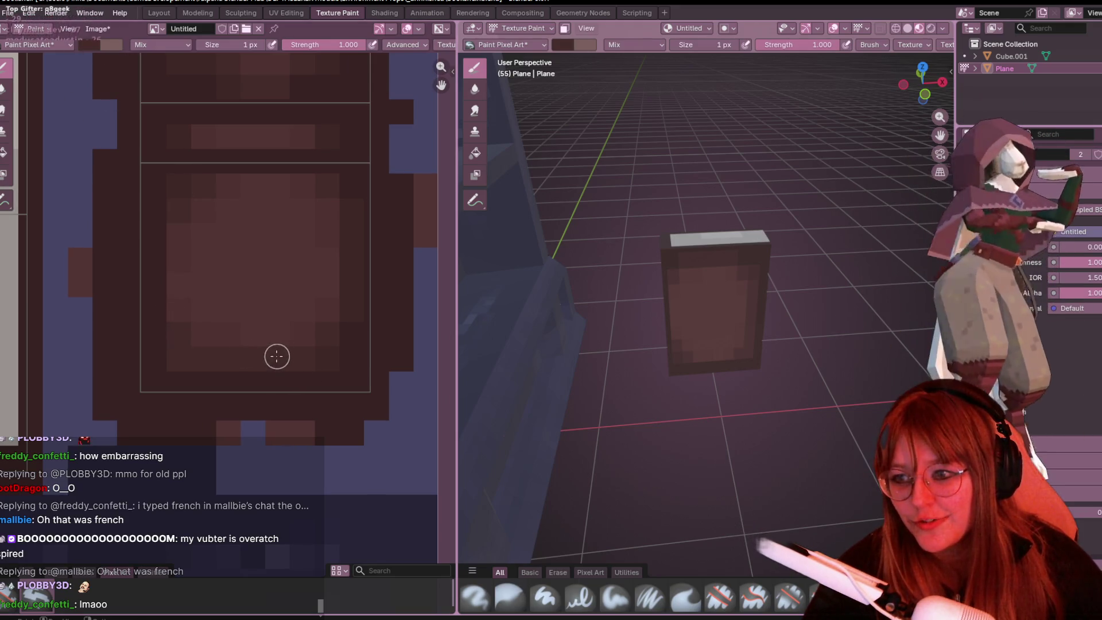
mouse_move(683, 396)
middle_down()
mouse_move(711, 402)
mouse_move(549, 407)
mouse_move(574, 396)
middle_up()
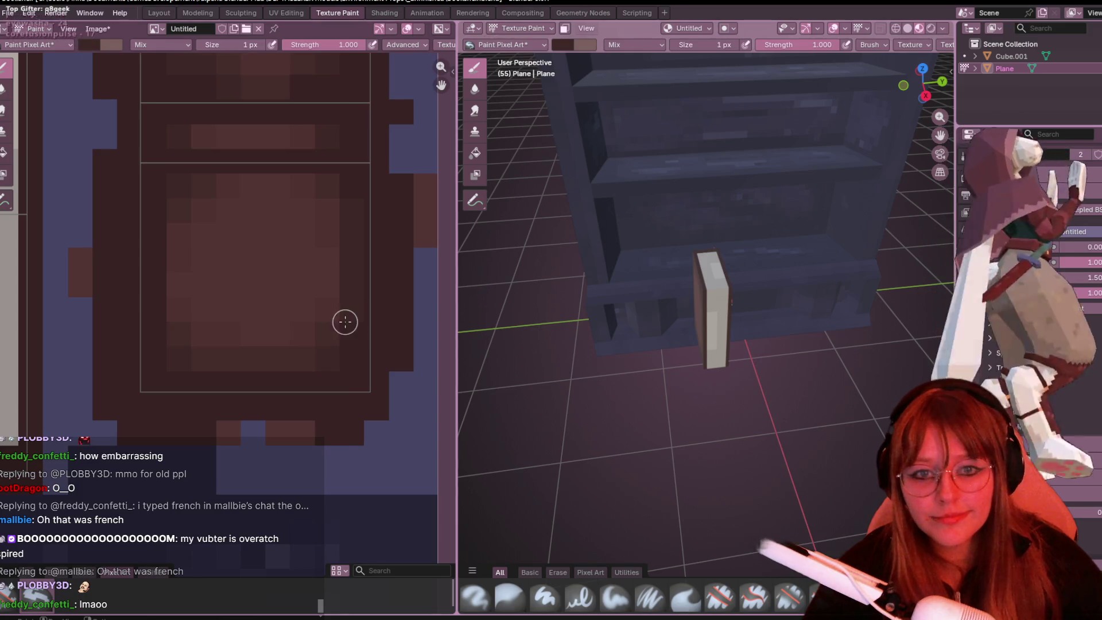
scroll(345, 317, down, 4)
mouse_move(741, 402)
middle_down()
mouse_move(763, 396)
mouse_move(740, 413)
mouse_move(752, 399)
mouse_move(711, 221)
mouse_move(804, 388)
mouse_move(717, 345)
middle_up()
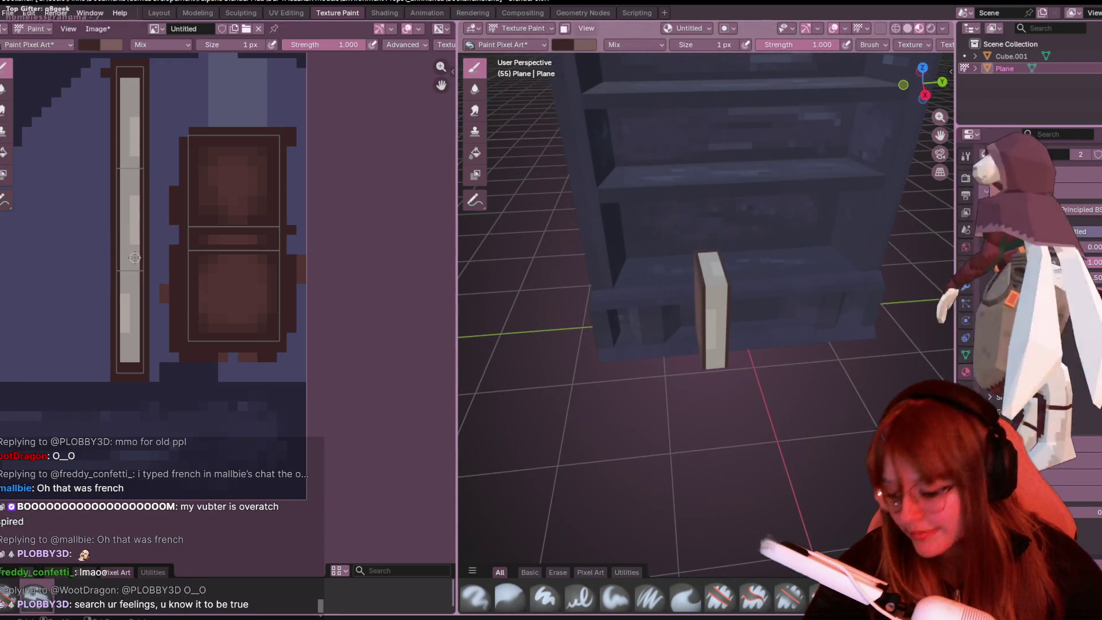
Step: Bring up the paint colour chooser and zoom in on the cover and spine texture
click(95, 29)
click(89, 44)
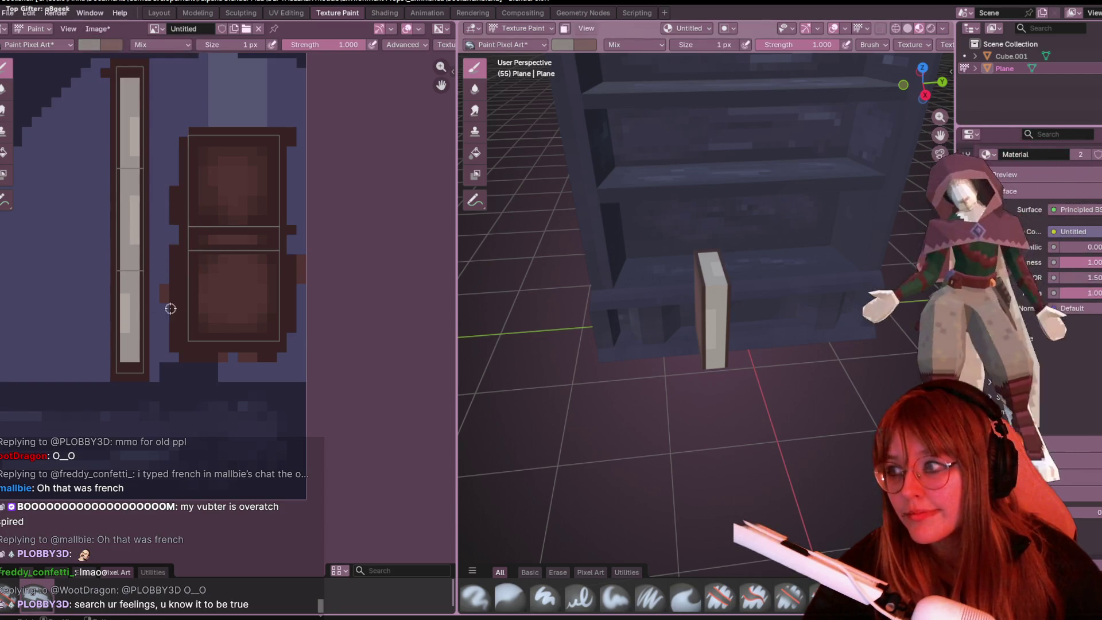
scroll(170, 308, up, 1)
middle_drag(140, 288, 212, 313)
scroll(270, 350, up, 1)
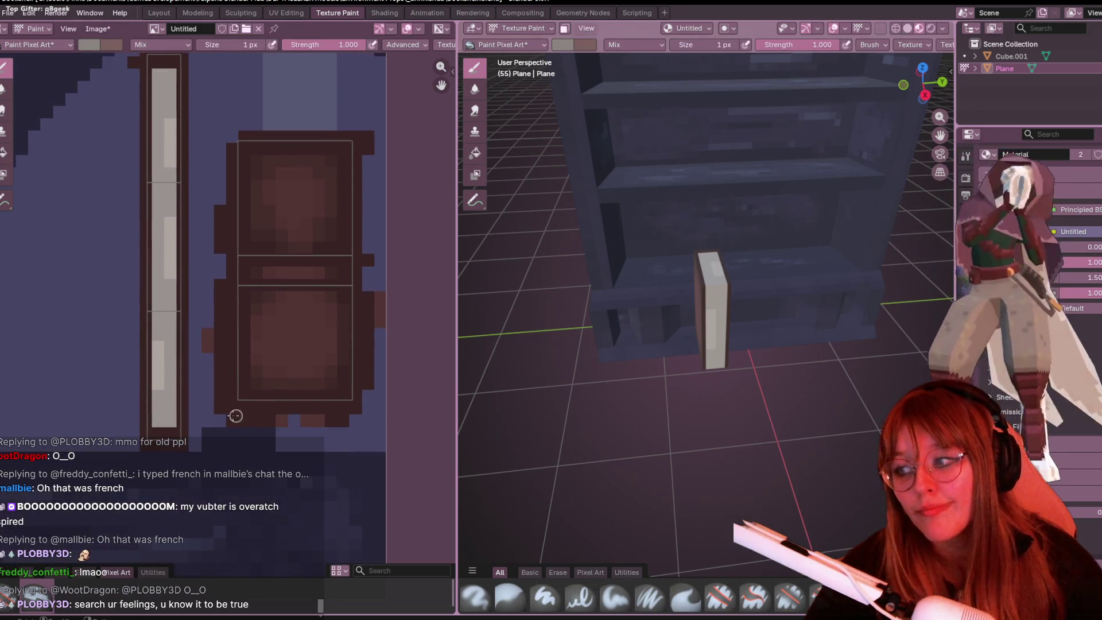
Step: Paint darker strokes up and down the light grey spine strip, then level the view
click(158, 403)
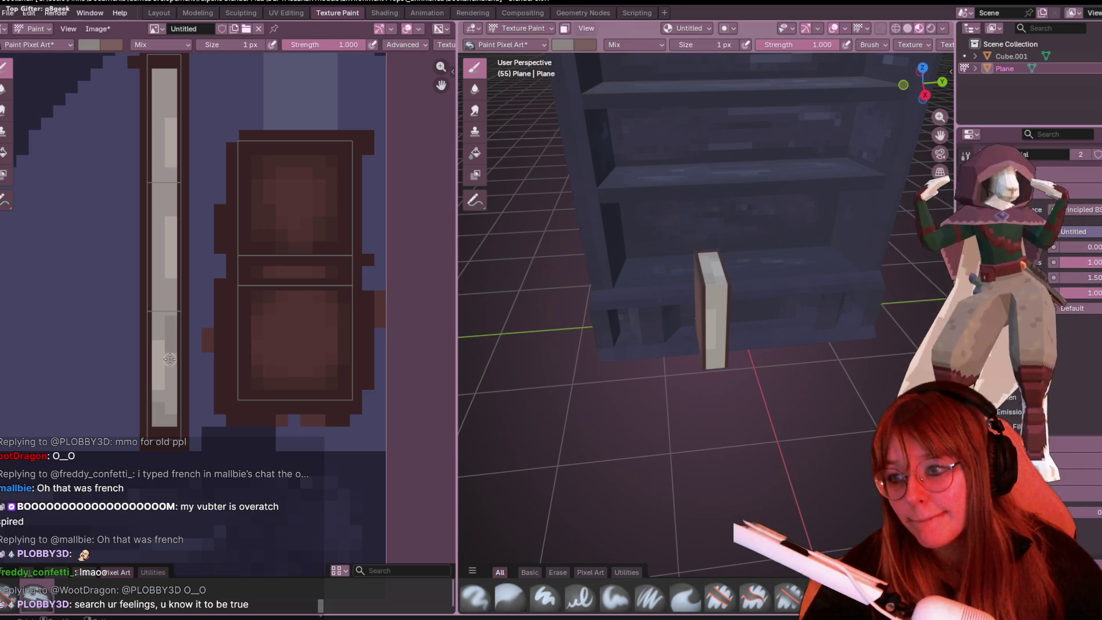
drag(158, 365, 161, 136)
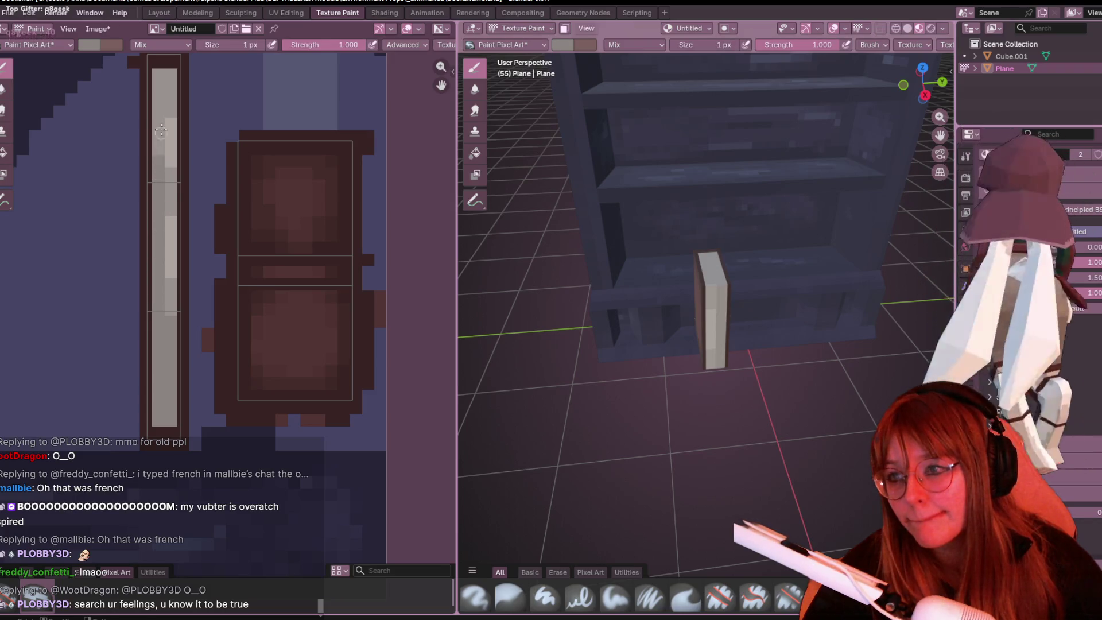
middle_drag(161, 136, 174, 173)
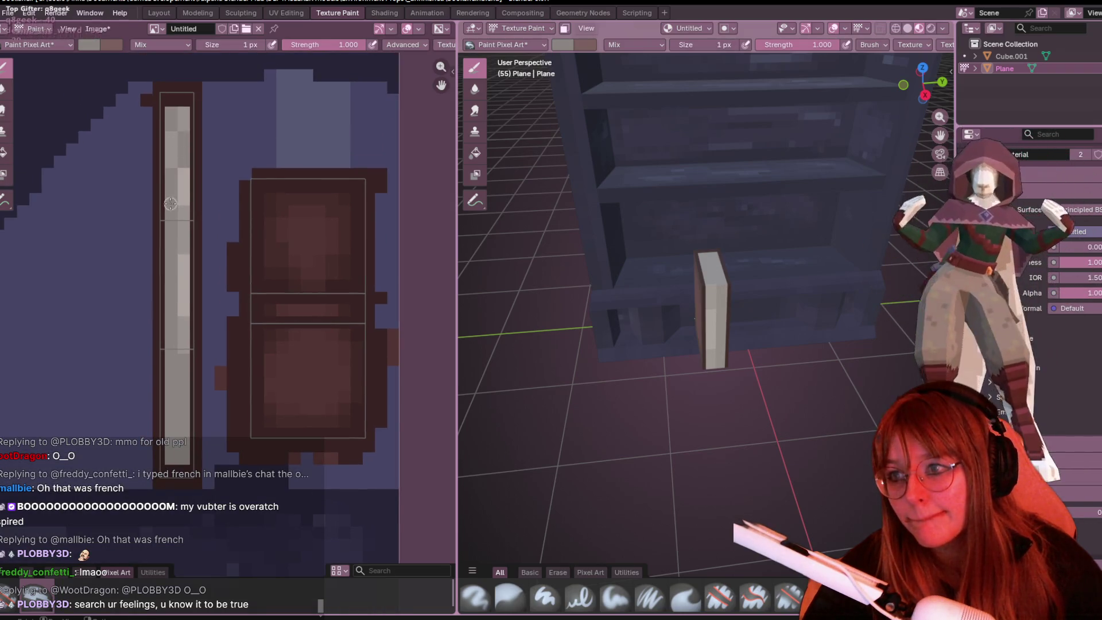
drag(182, 170, 180, 216)
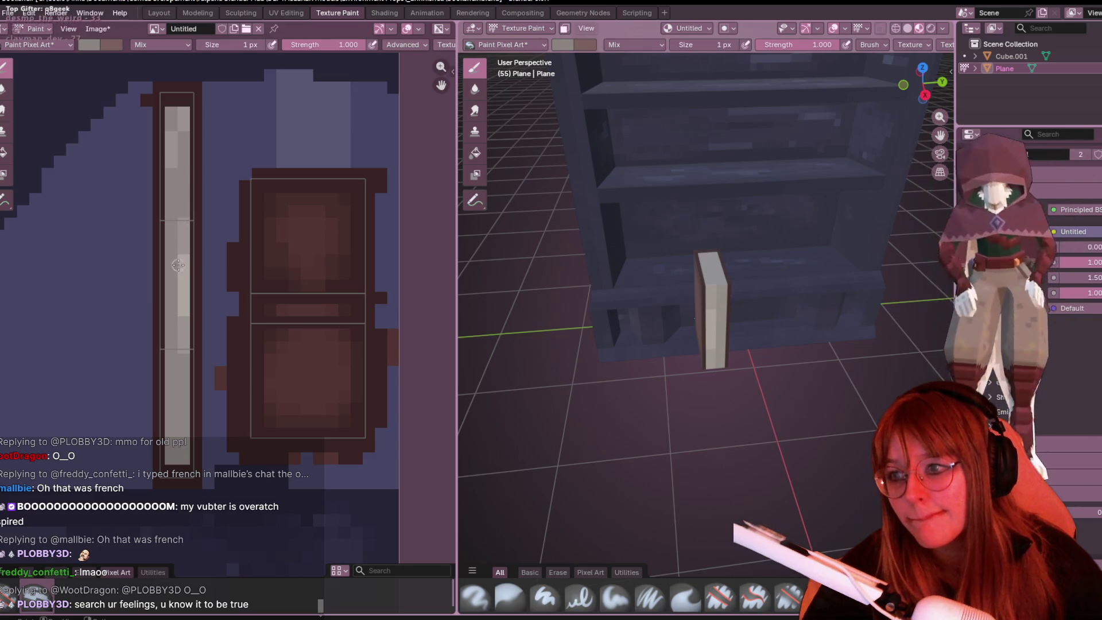
drag(178, 264, 182, 313)
middle_drag(193, 229, 229, 339)
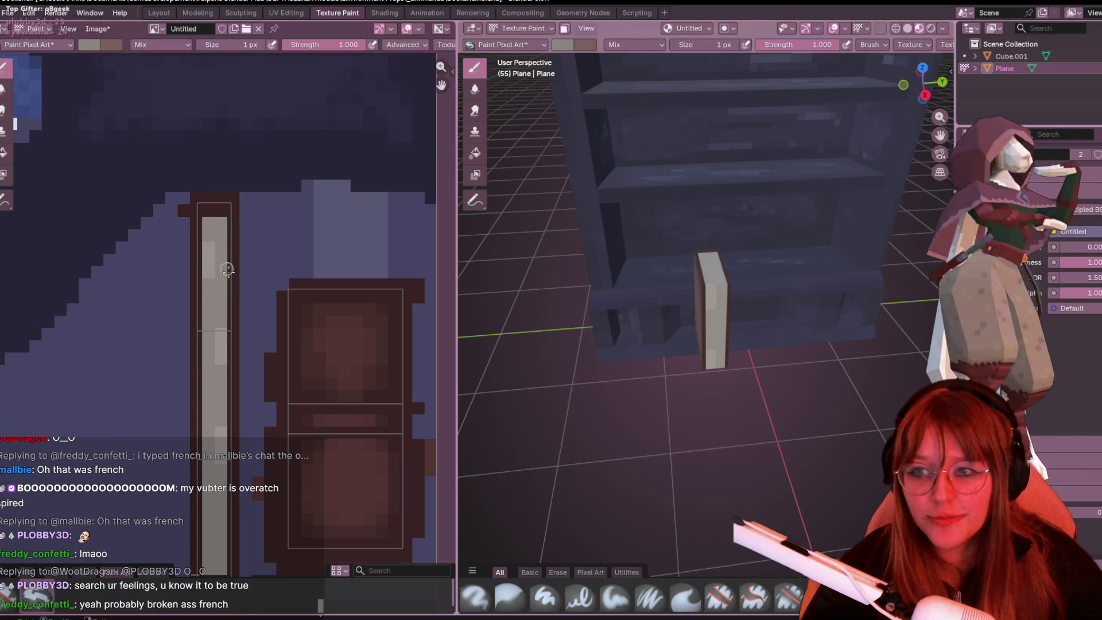
middle_drag(225, 265, 258, 177)
middle_drag(701, 276, 743, 264)
scroll(792, 374, up, 5)
mouse_move(792, 375)
middle_down()
mouse_move(760, 362)
mouse_move(812, 327)
mouse_move(852, 394)
mouse_move(815, 379)
mouse_move(755, 423)
mouse_move(710, 360)
middle_up()
scroll(775, 361, down, 6)
scroll(269, 319, down, 2)
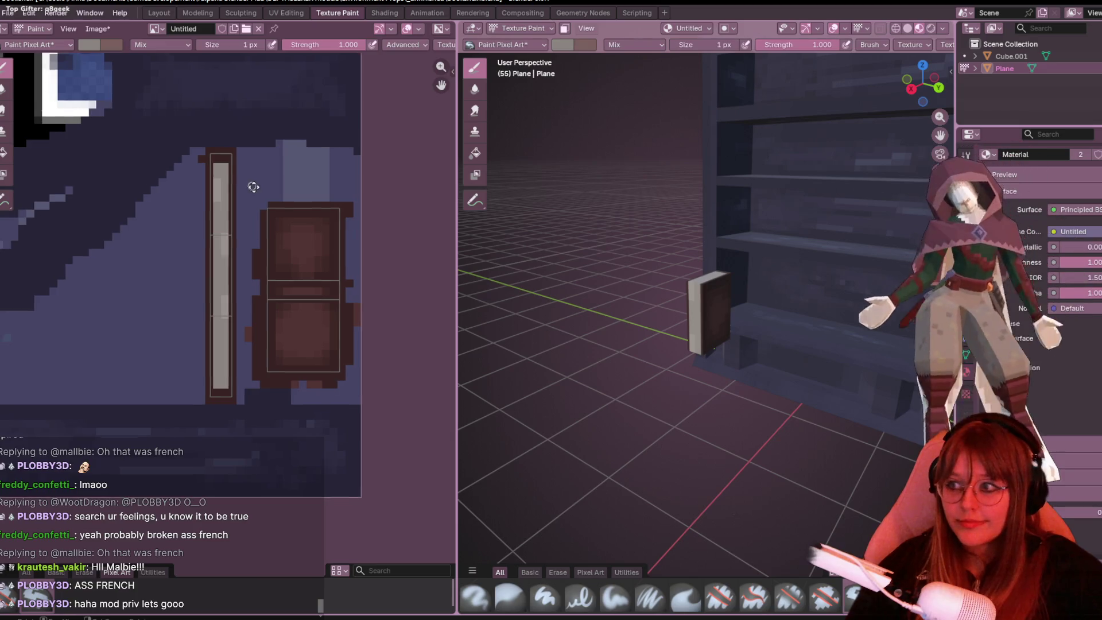
Step: Sample the cover's dark brown #372322 as the brush colour, then view the book from above
middle_drag(248, 184, 251, 197)
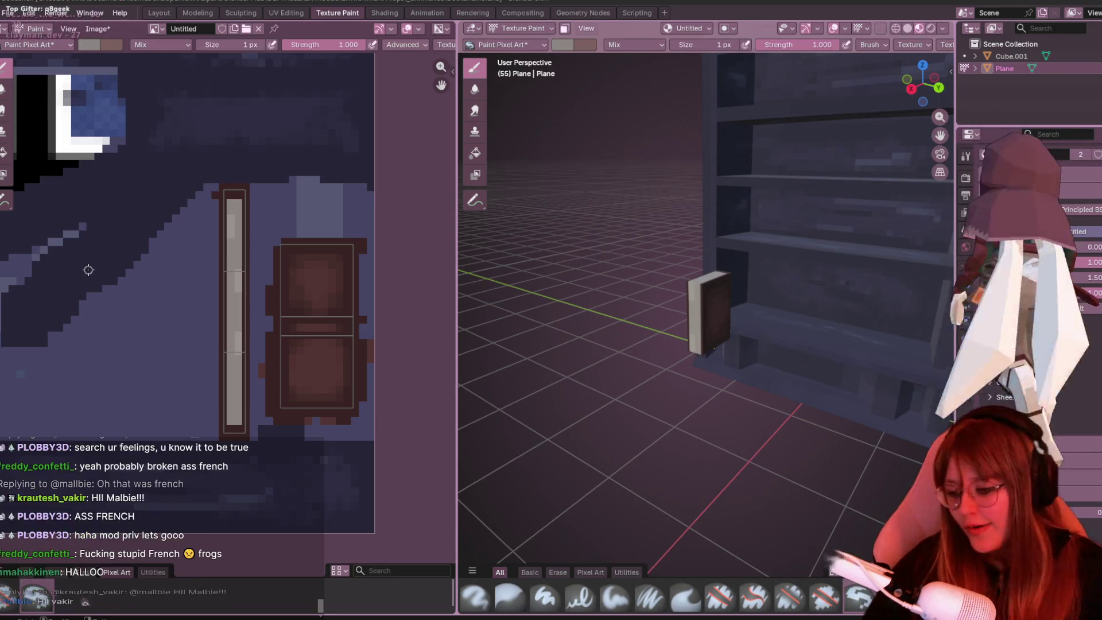
scroll(265, 175, up, 2)
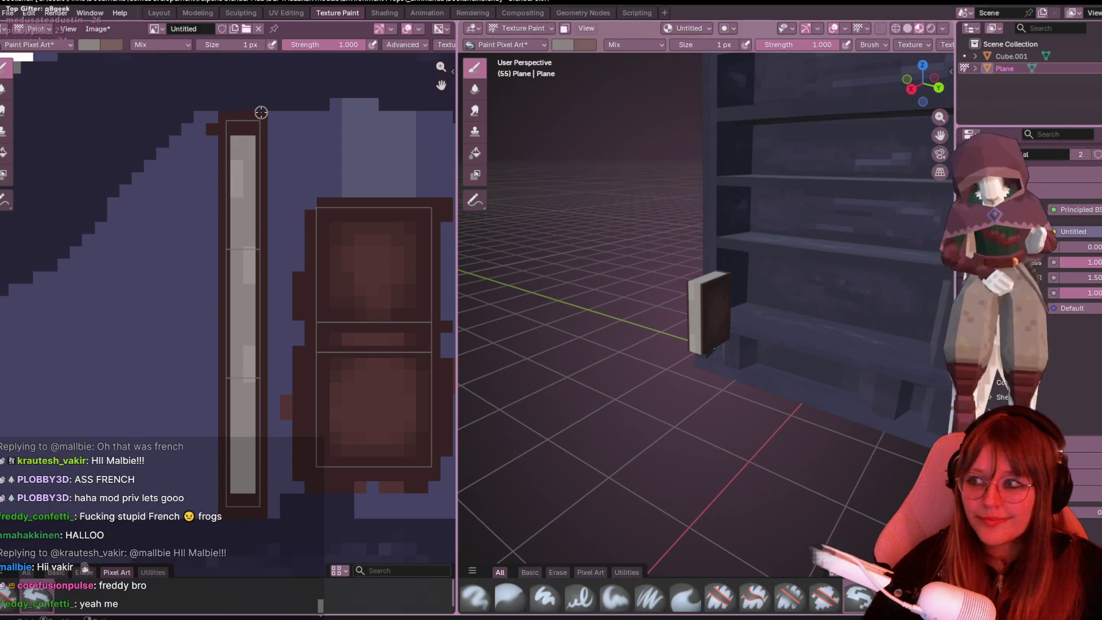
middle_drag(287, 111, 321, 151)
key(s)
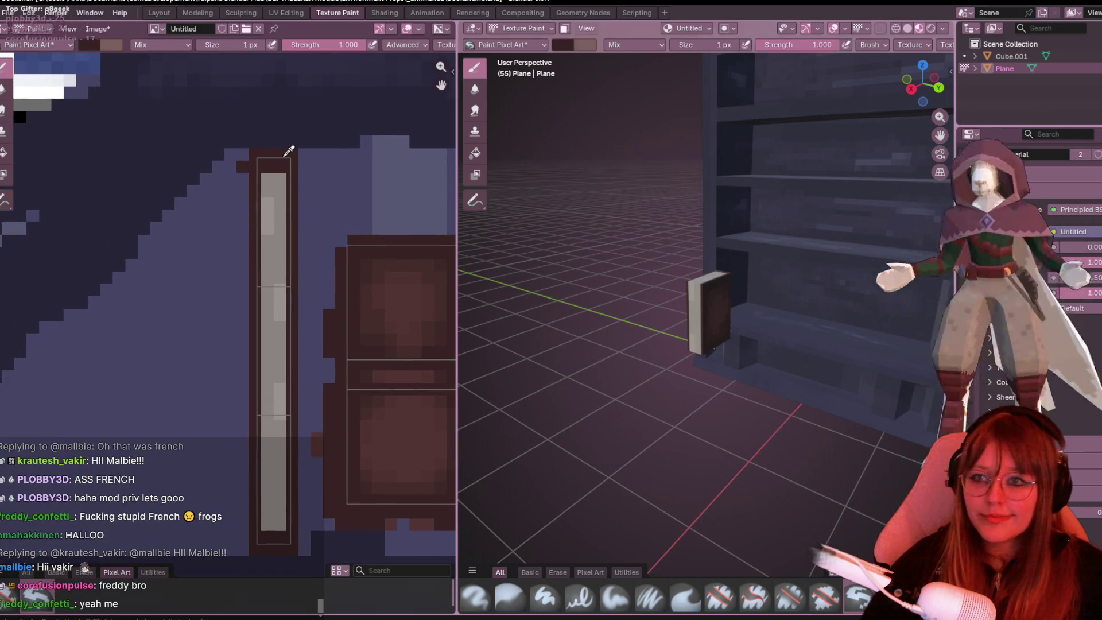
mouse_move(92, 44)
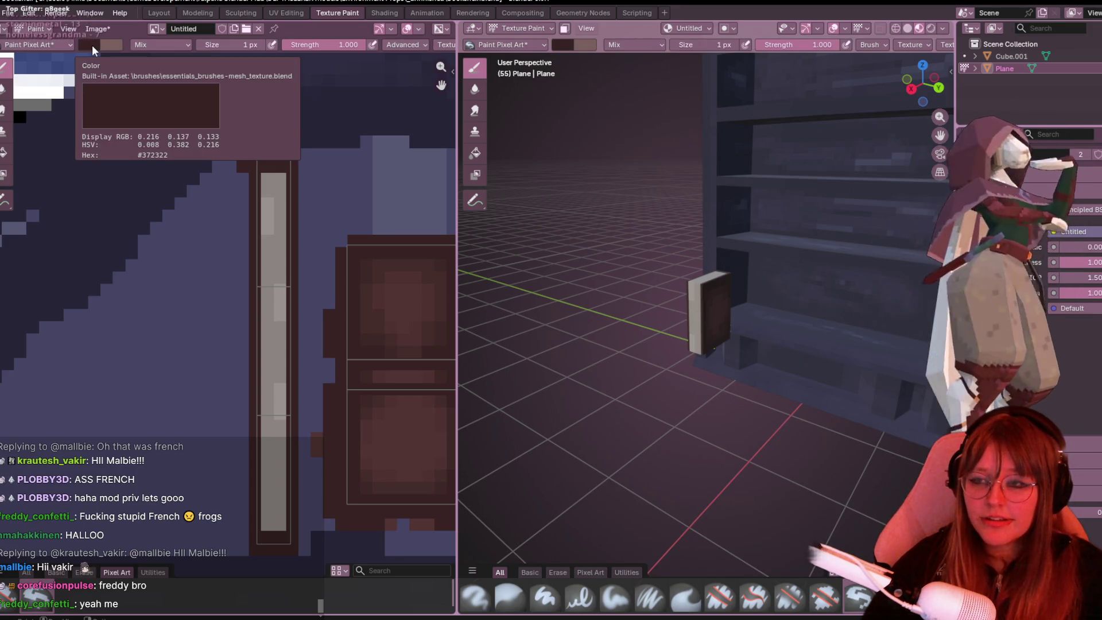
middle_drag(332, 206, 354, 217)
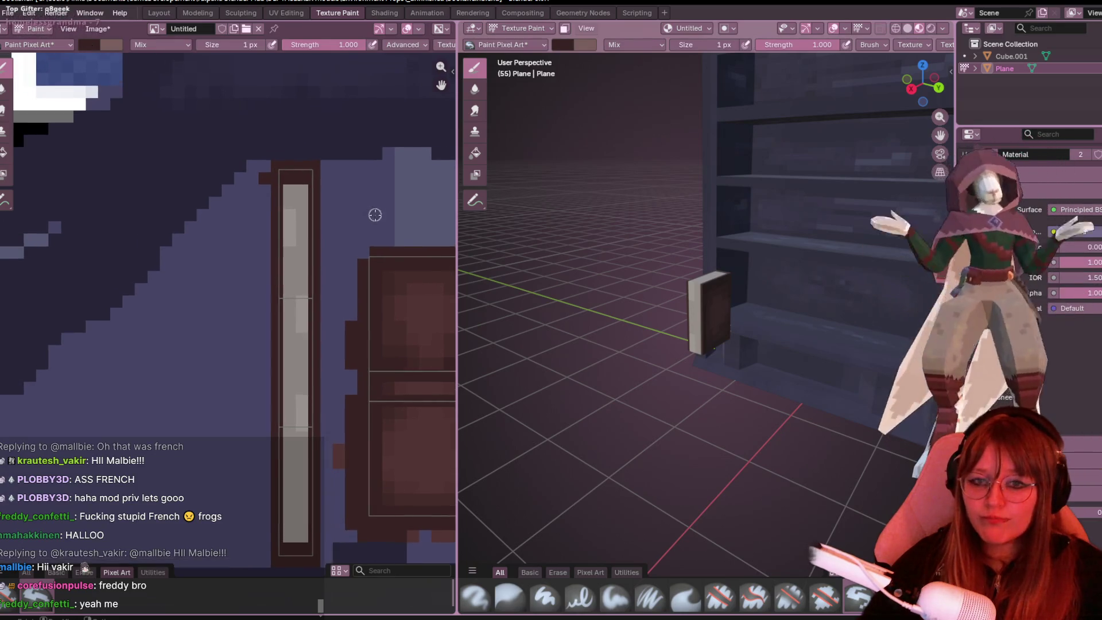
mouse_move(563, 204)
middle_down()
mouse_move(681, 123)
mouse_move(706, 191)
mouse_move(631, 287)
middle_up()
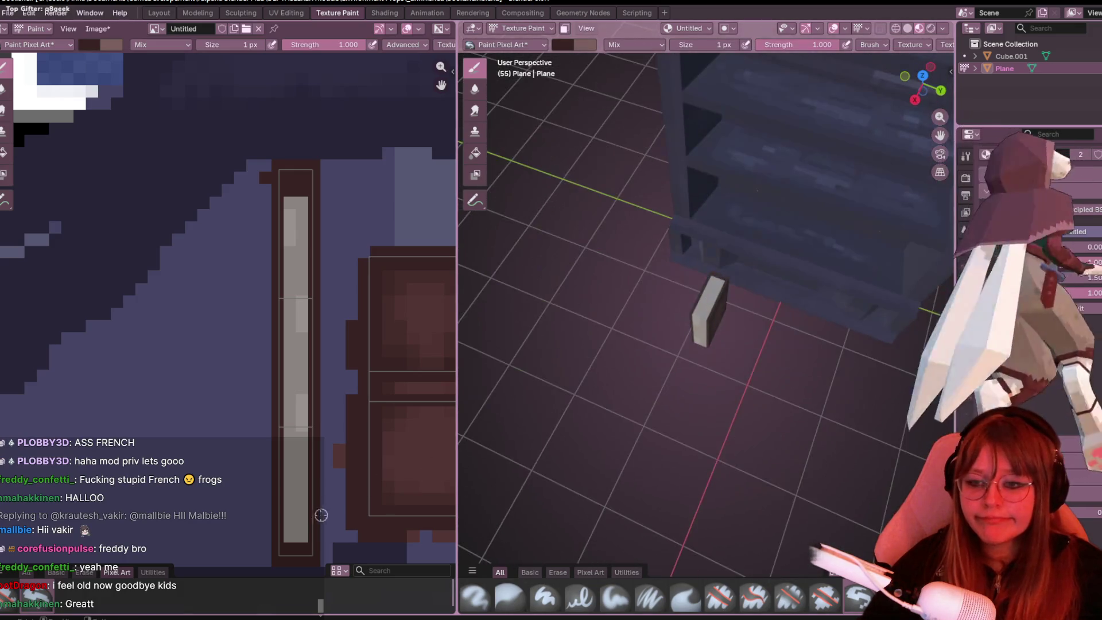
mouse_move(711, 281)
middle_down()
mouse_move(821, 299)
mouse_move(775, 287)
mouse_move(660, 383)
mouse_move(817, 226)
mouse_move(717, 224)
mouse_move(670, 162)
mouse_move(554, 143)
mouse_move(581, 227)
mouse_move(742, 319)
mouse_move(726, 310)
middle_up()
scroll(742, 318, up, 2)
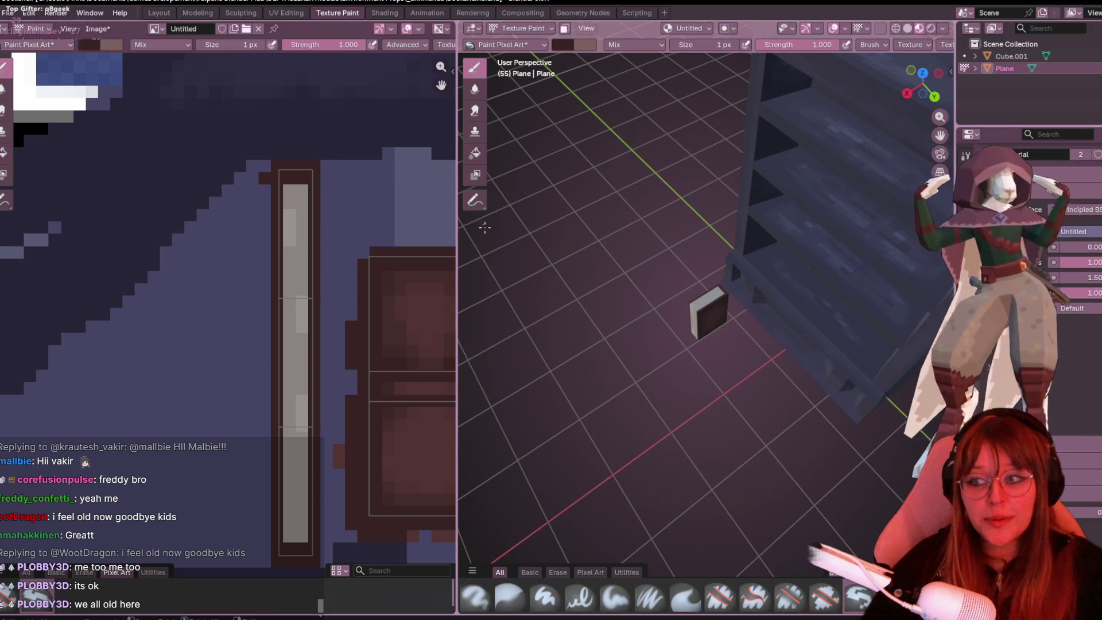
click(922, 73)
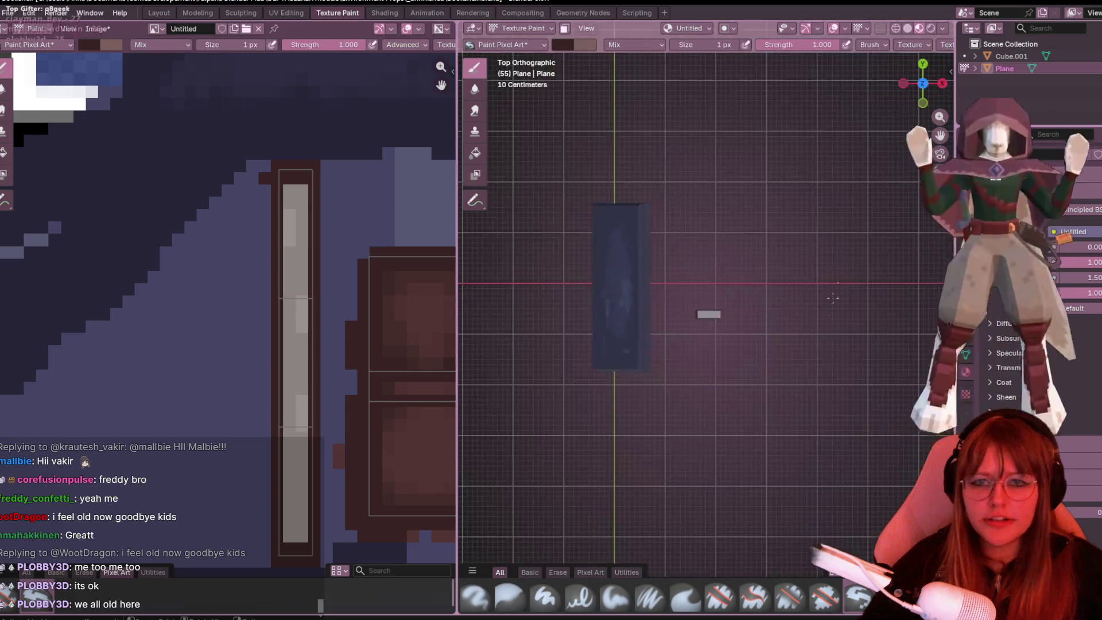
Step: Return to the Layout workspace with a top-down view of the scene
scroll(785, 339, up, 3)
scroll(742, 307, down, 3)
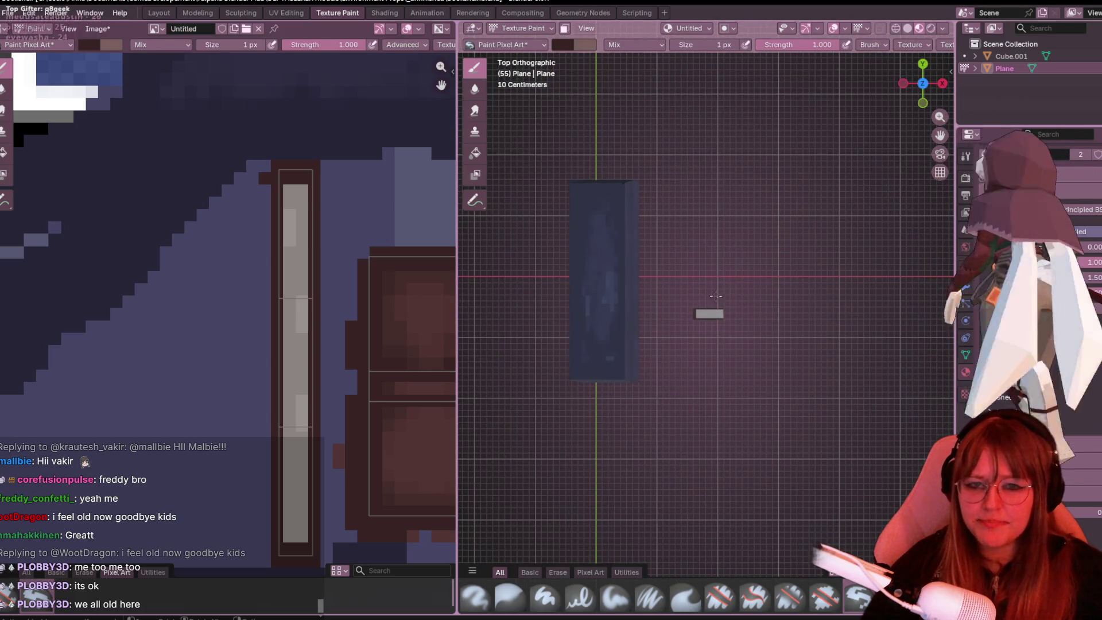
click(159, 13)
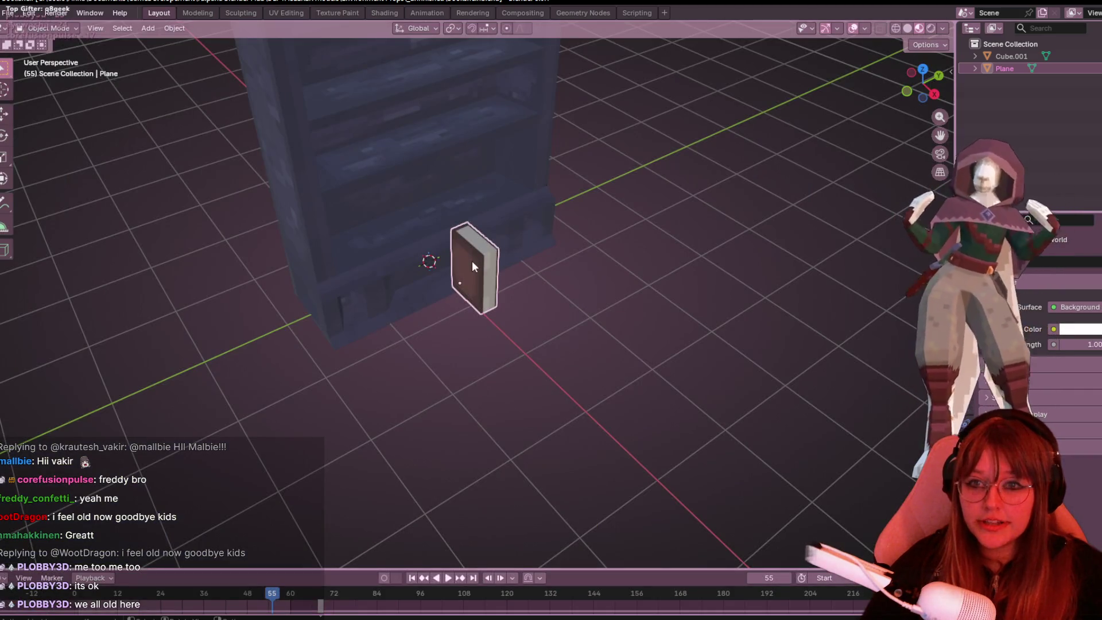
click(922, 69)
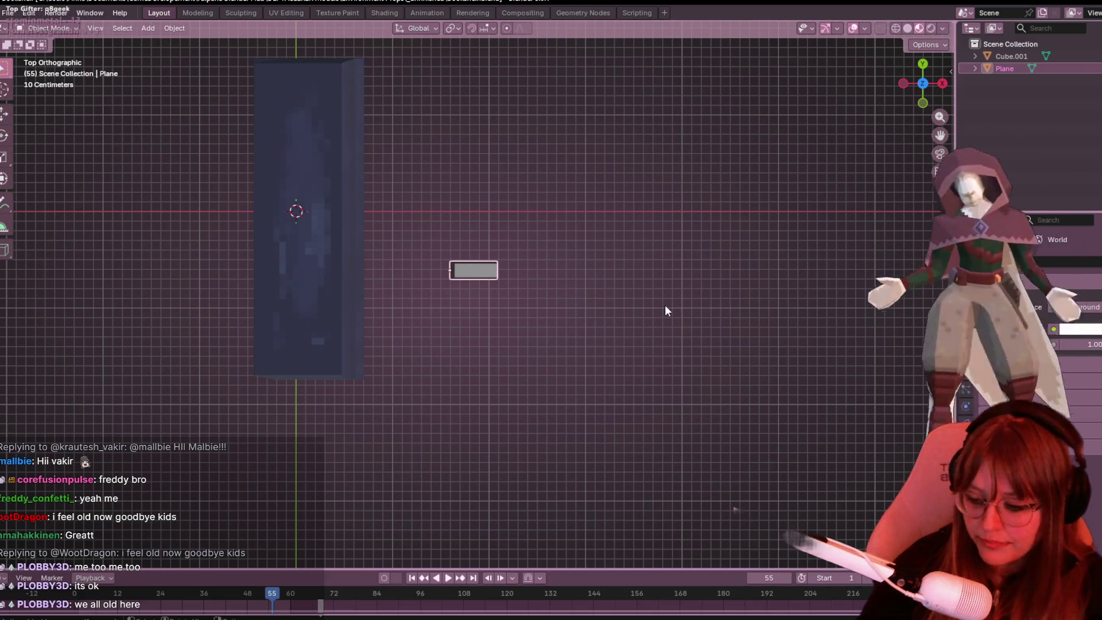
Step: Test 18° and 160° rotations of the book, undoing both to leave it untilted
key(r)
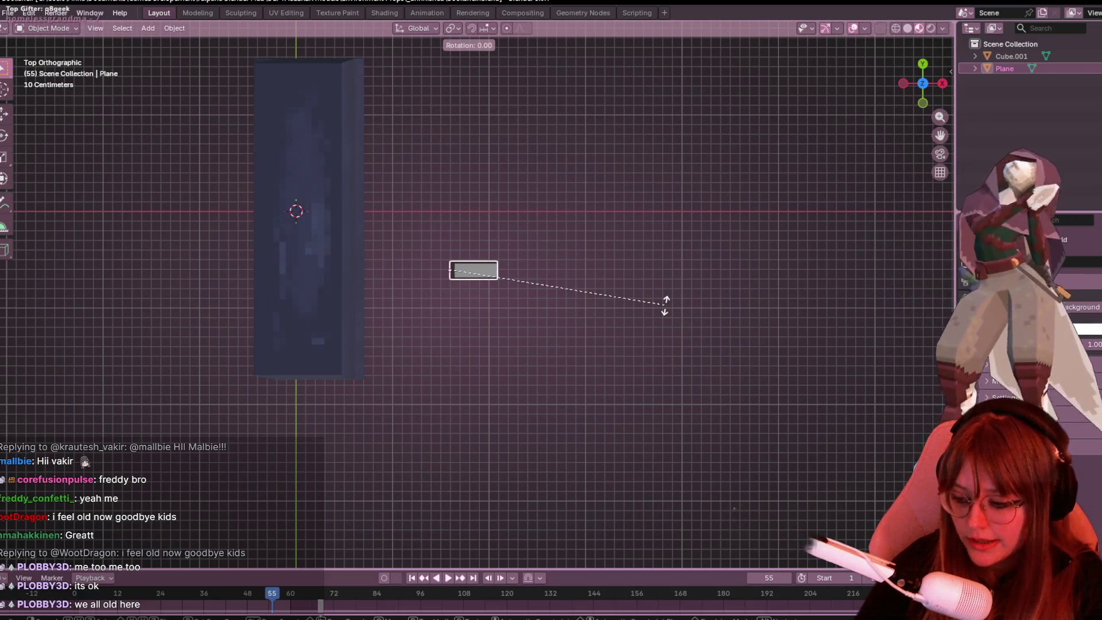
text(18)
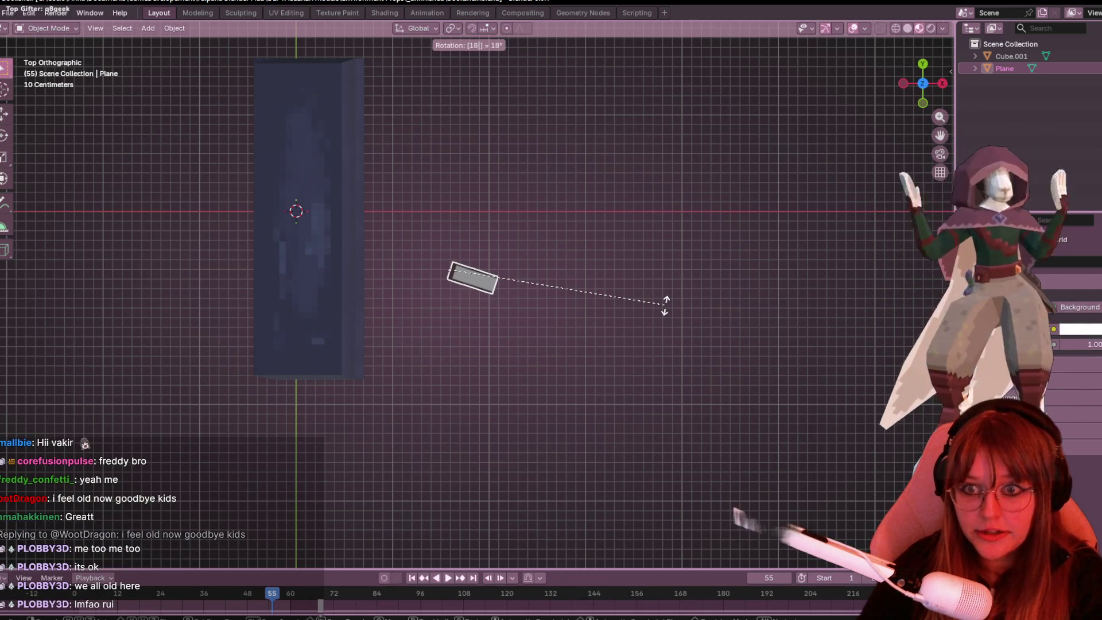
key(Return)
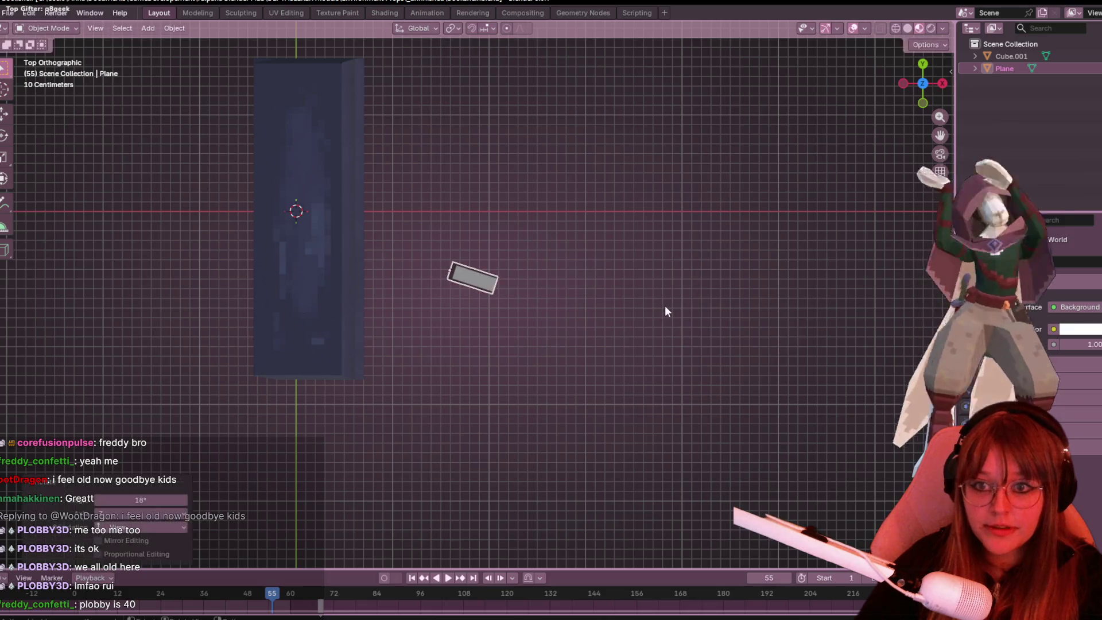
key(ctrl+z)
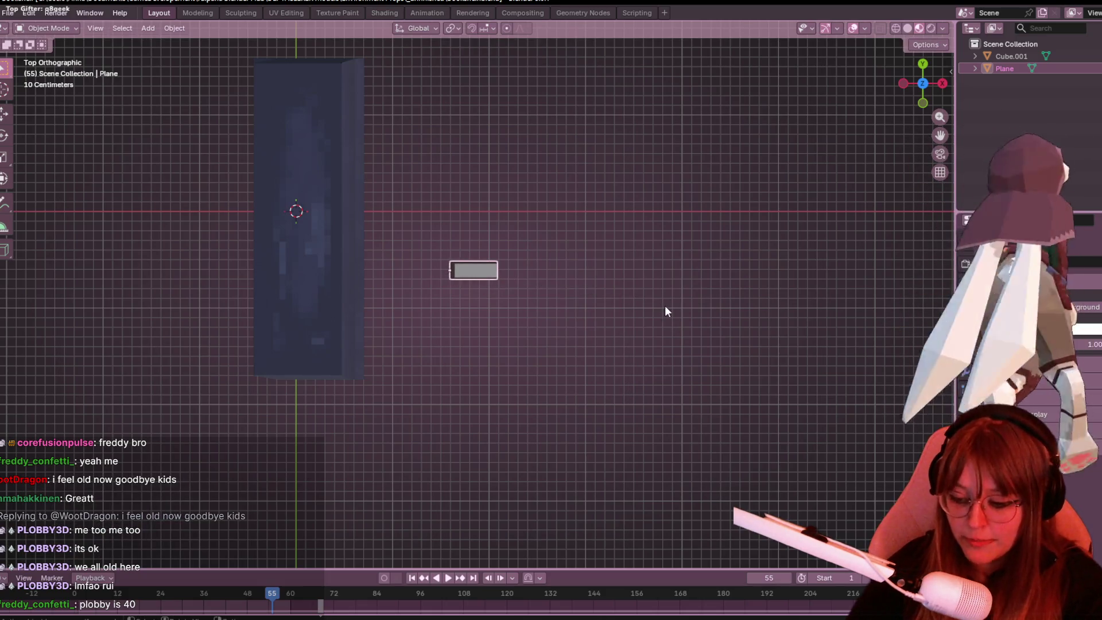
key(r)
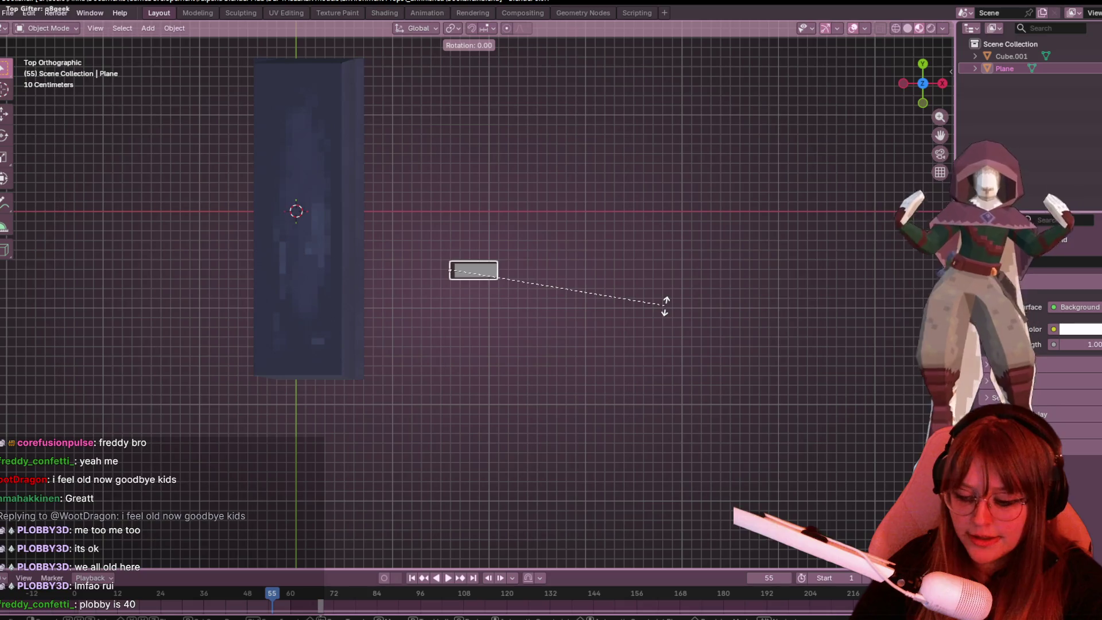
text(160)
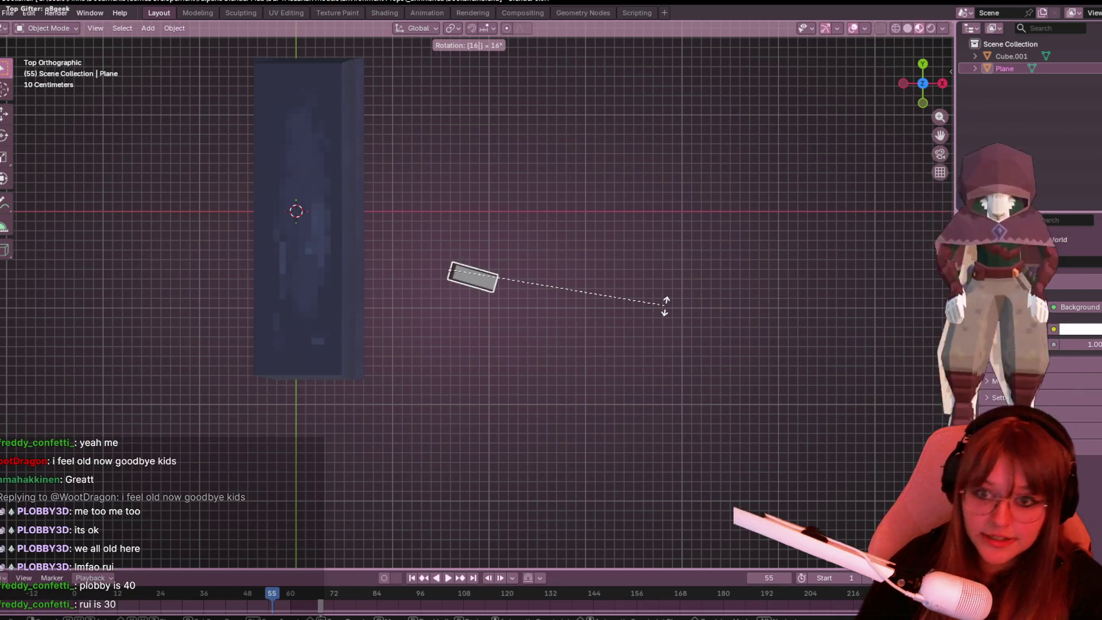
key(Return)
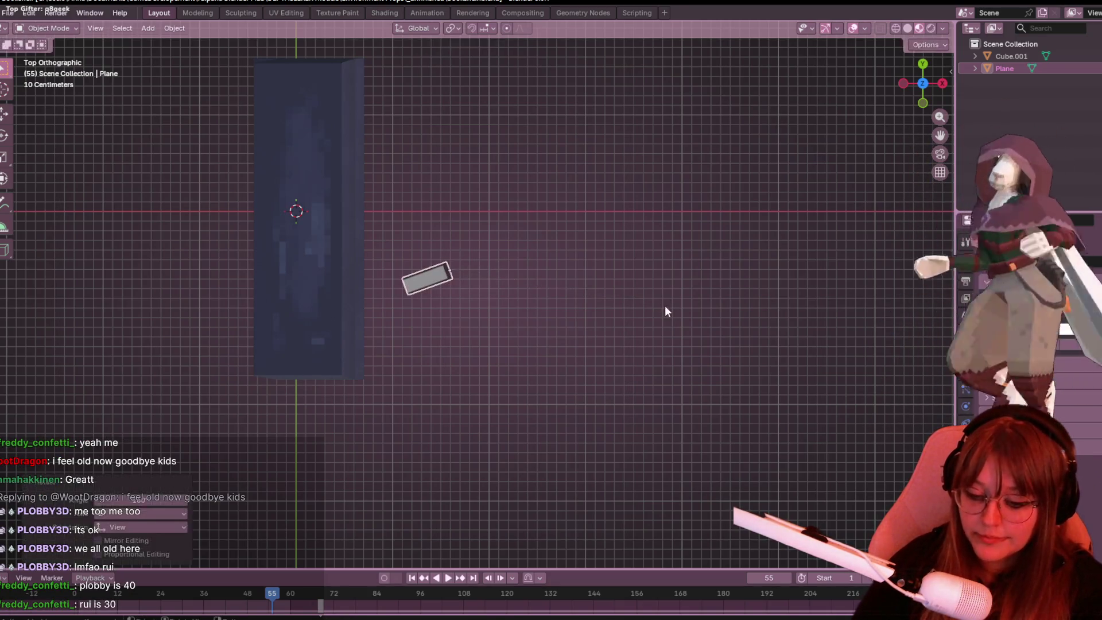
key(ctrl+z)
text(r18)
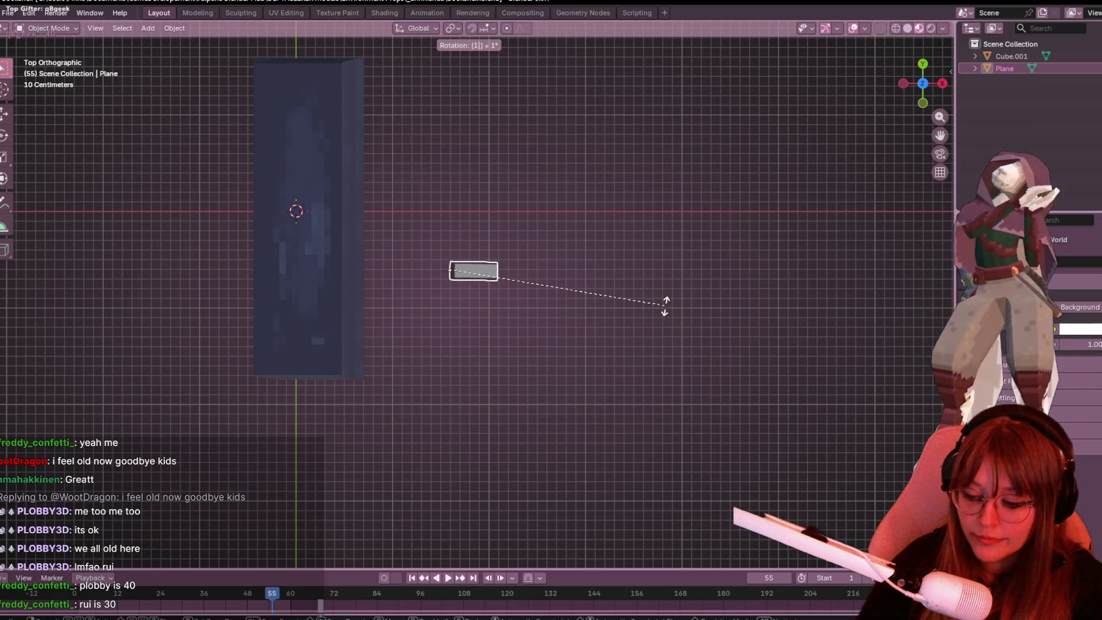
key(BackSpace)
key(BackSpace)
key(Return)
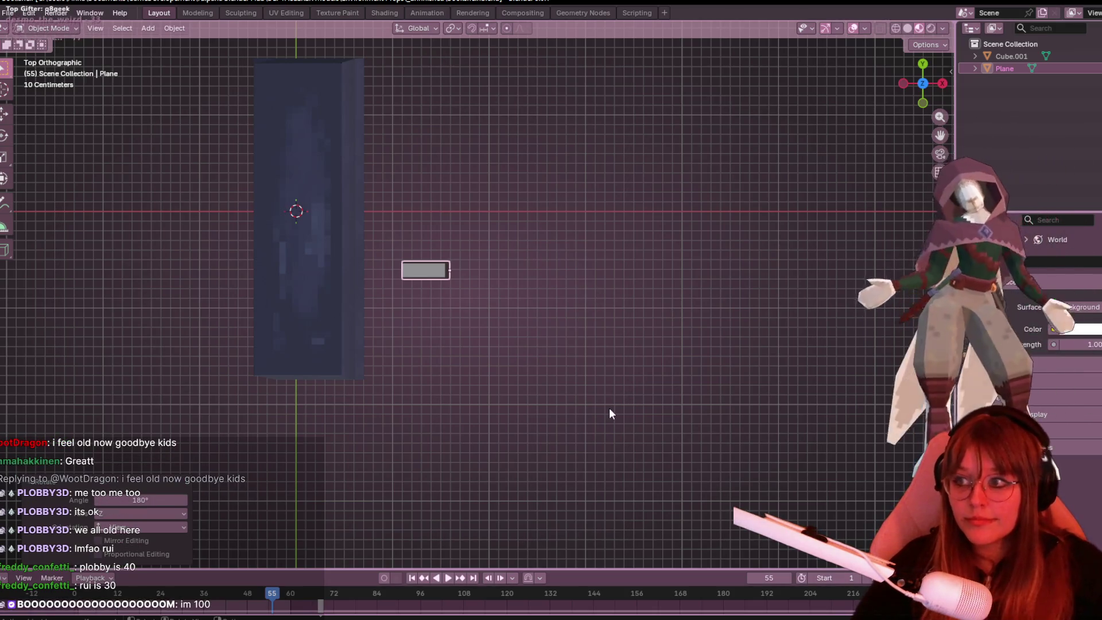
Step: Move the book from beside the bookshelf onto one of its shelves
scroll(308, 401, up, 2)
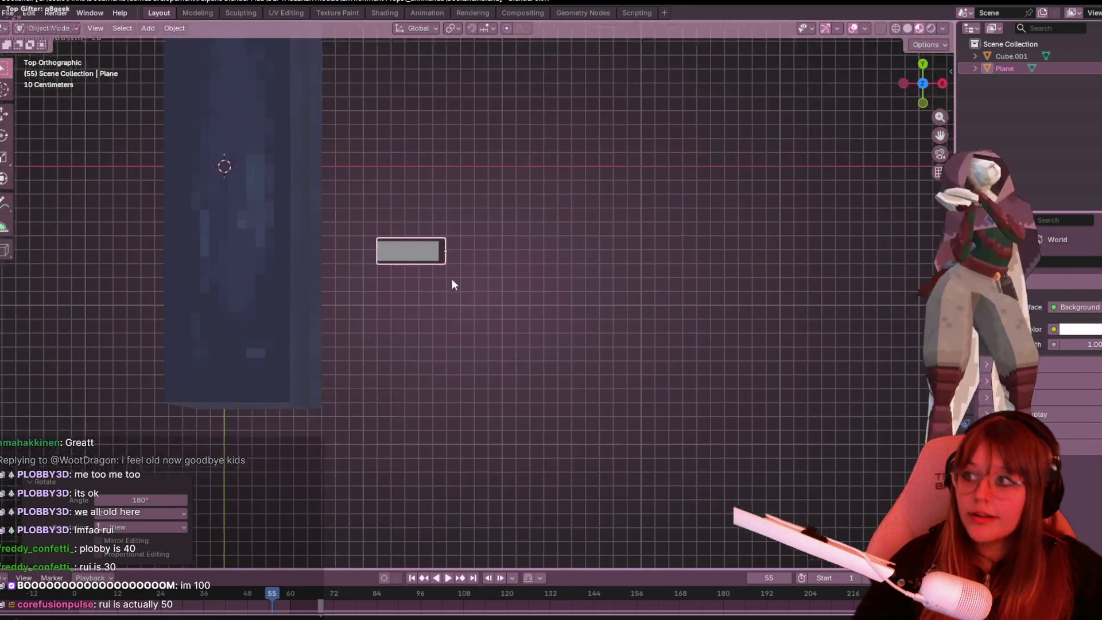
shift+middle_drag(448, 293, 512, 238)
key(g)
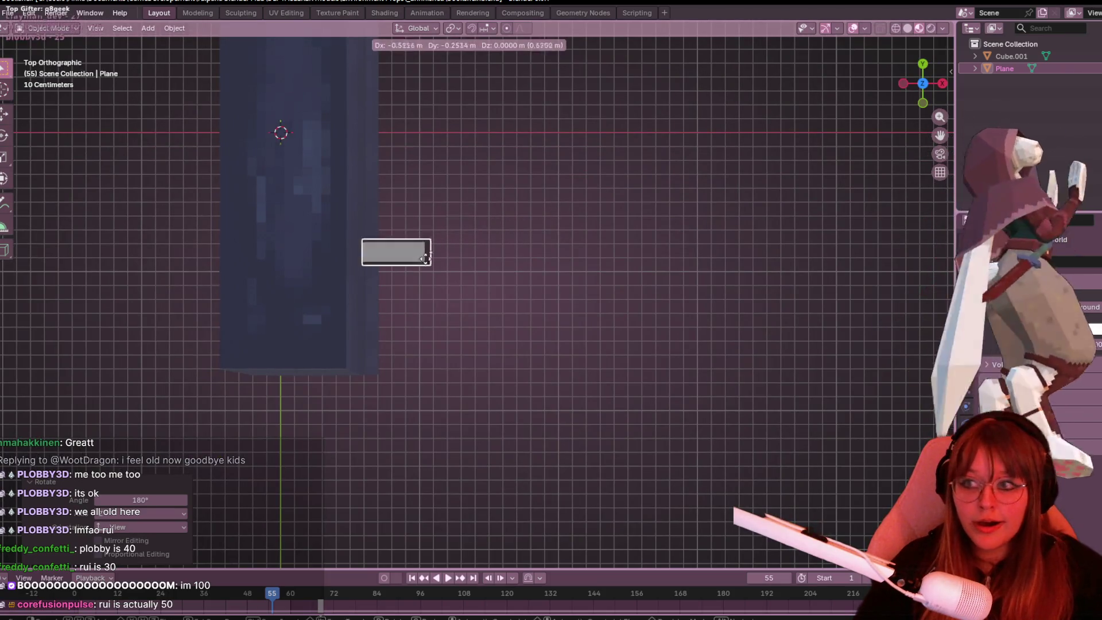
click(344, 329)
mouse_move(344, 329)
middle_down()
mouse_move(715, 298)
mouse_move(601, 182)
mouse_move(900, 113)
middle_up()
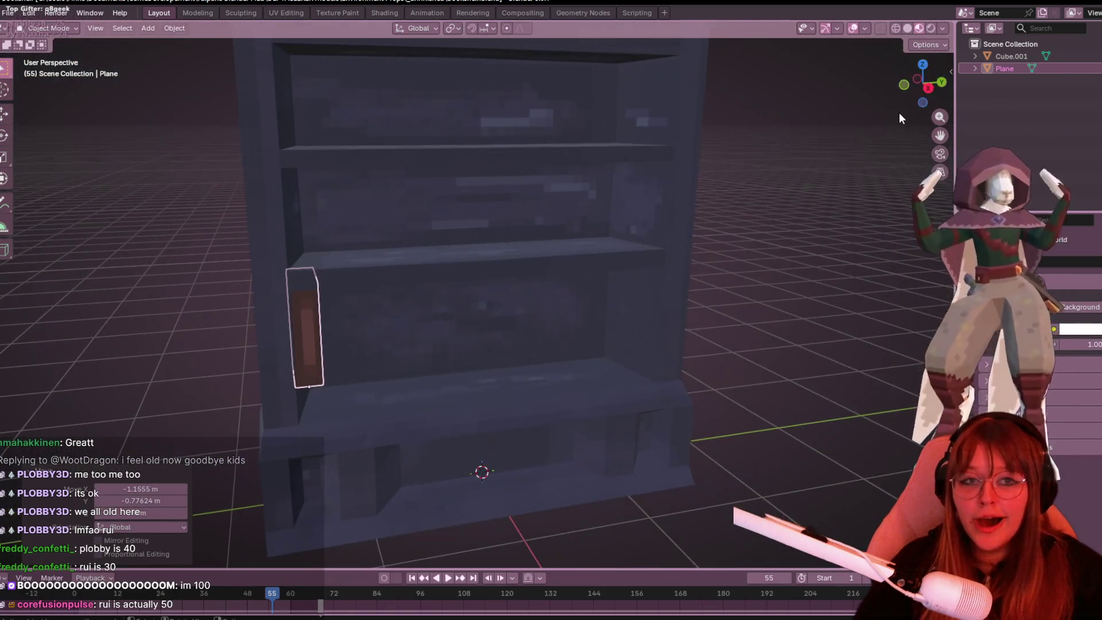
Step: In Right view, lower the book onto the shelf board
click(929, 89)
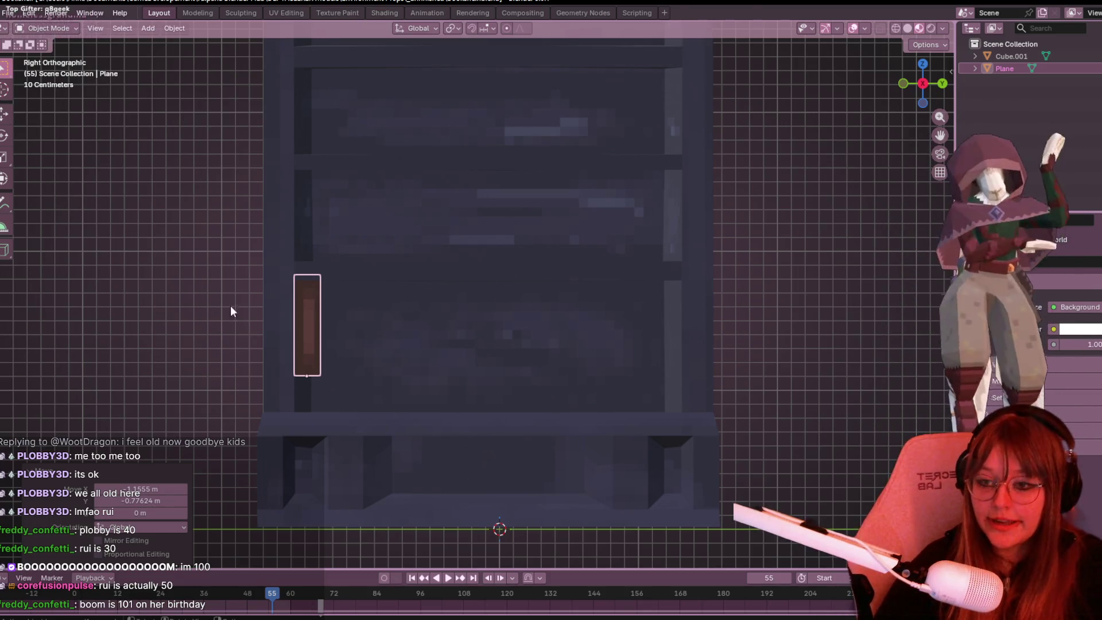
scroll(378, 395, up, 2)
shift+middle_drag(380, 329, 389, 296)
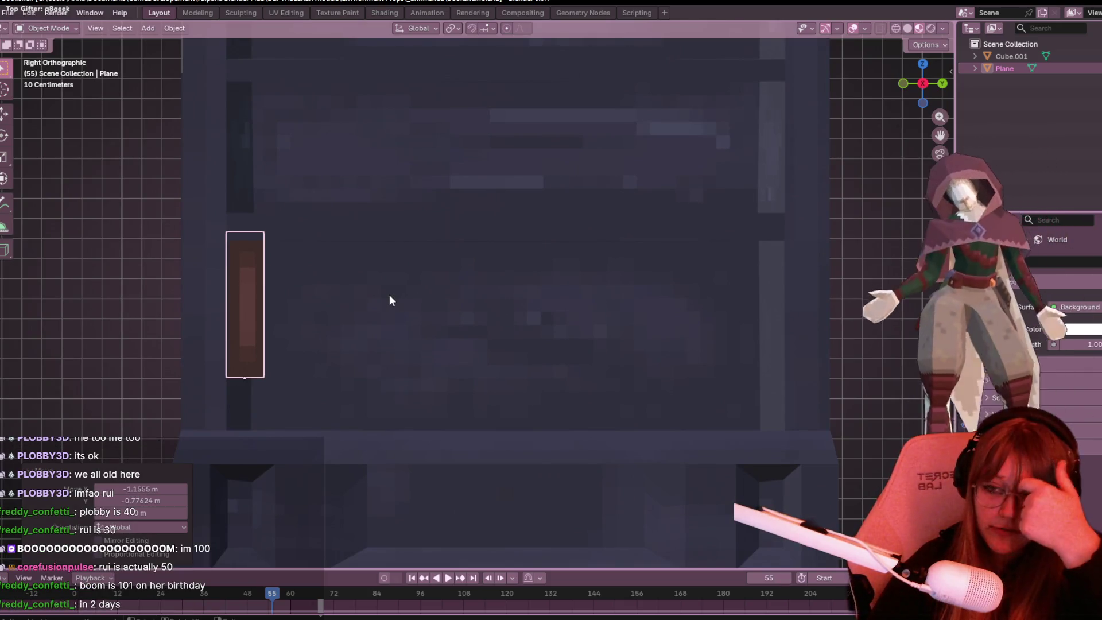
key(g)
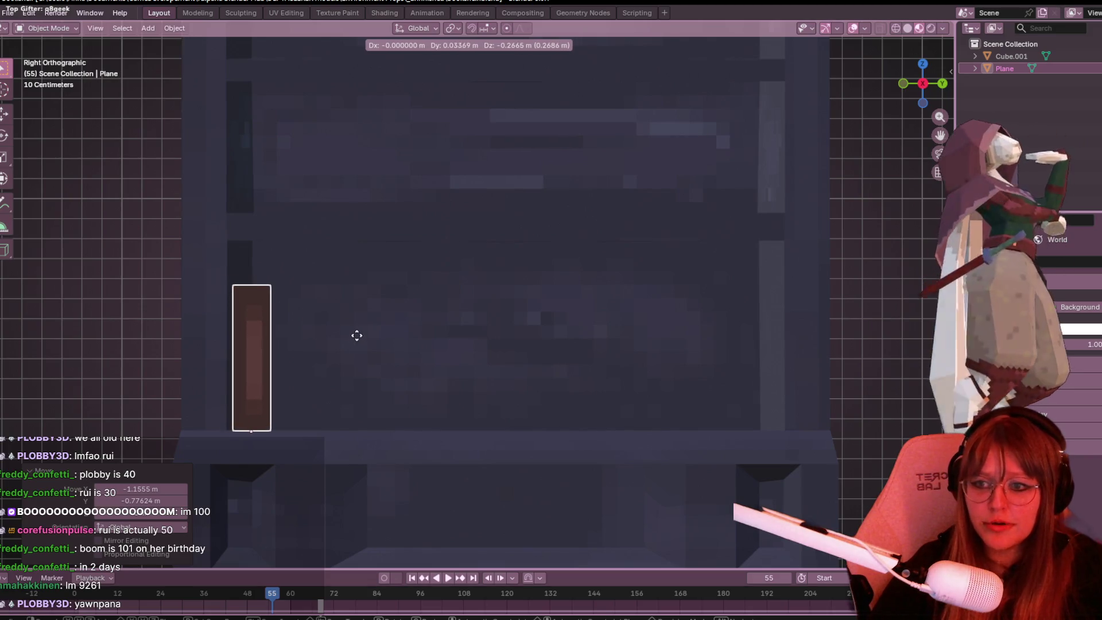
click(356, 334)
Step: Nudge the book slightly so its base sits properly on the shelf
scroll(404, 288, down, 3)
drag(922, 87, 925, 81)
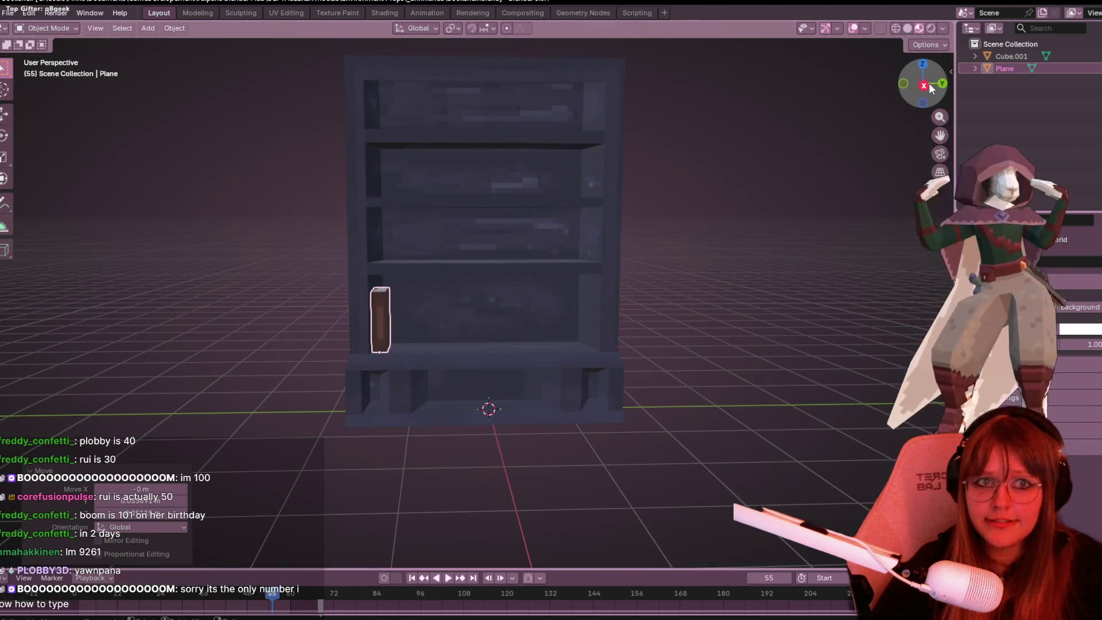
click(925, 83)
shift+middle_drag(447, 234, 468, 197)
key(g)
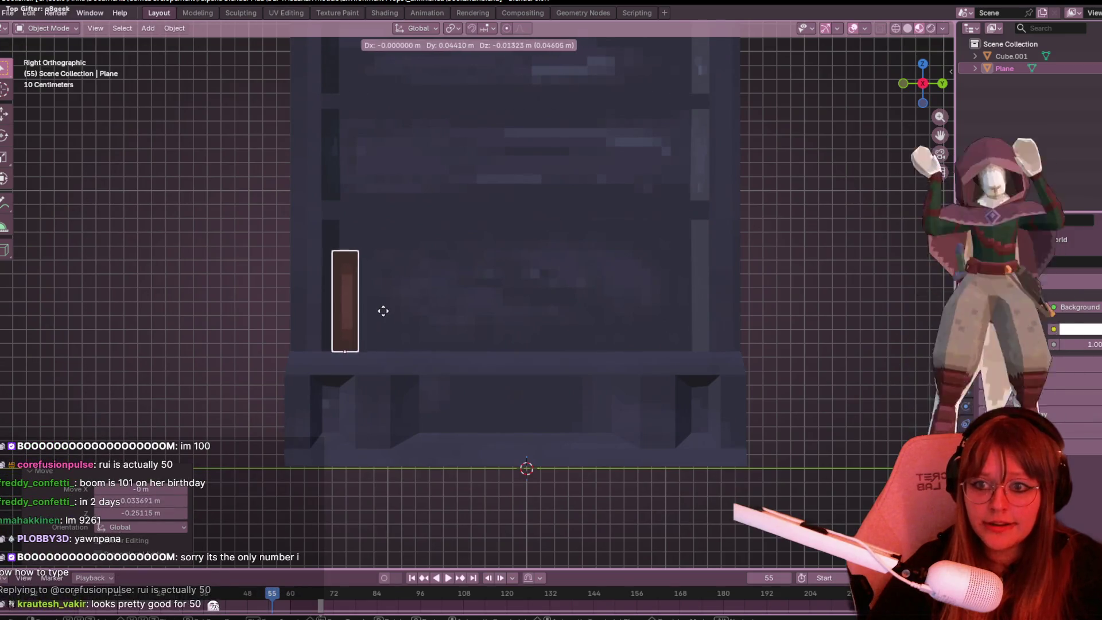
click(383, 318)
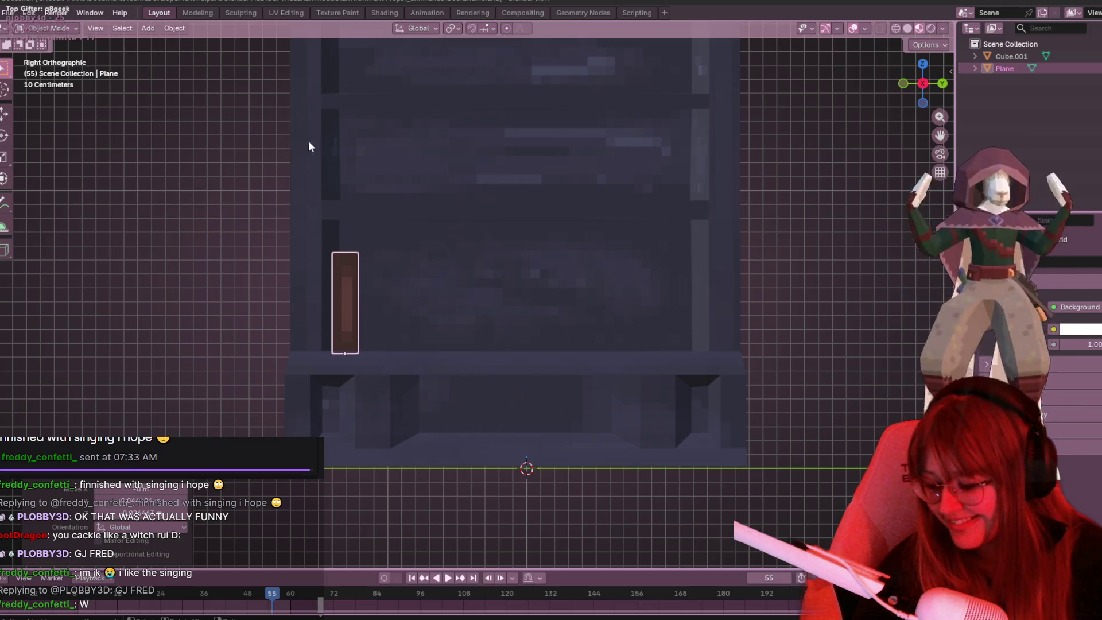
scroll(433, 150, up, 2)
Step: Slide the book a bit further back and up the shelf, then go to Texture Paint
shift+middle_drag(499, 307, 557, 221)
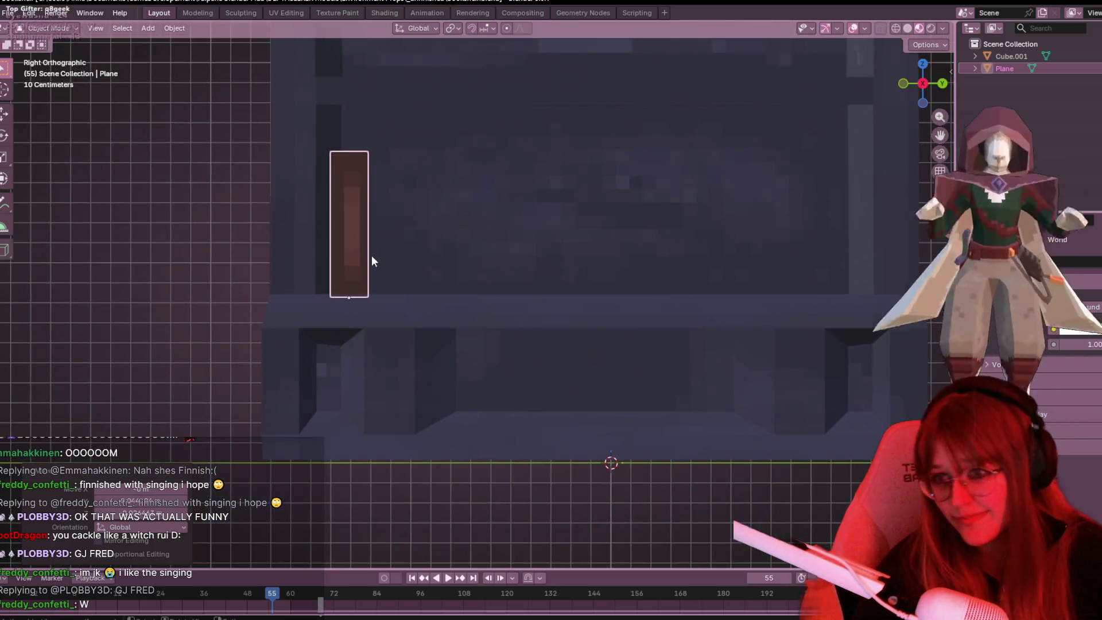
key(g)
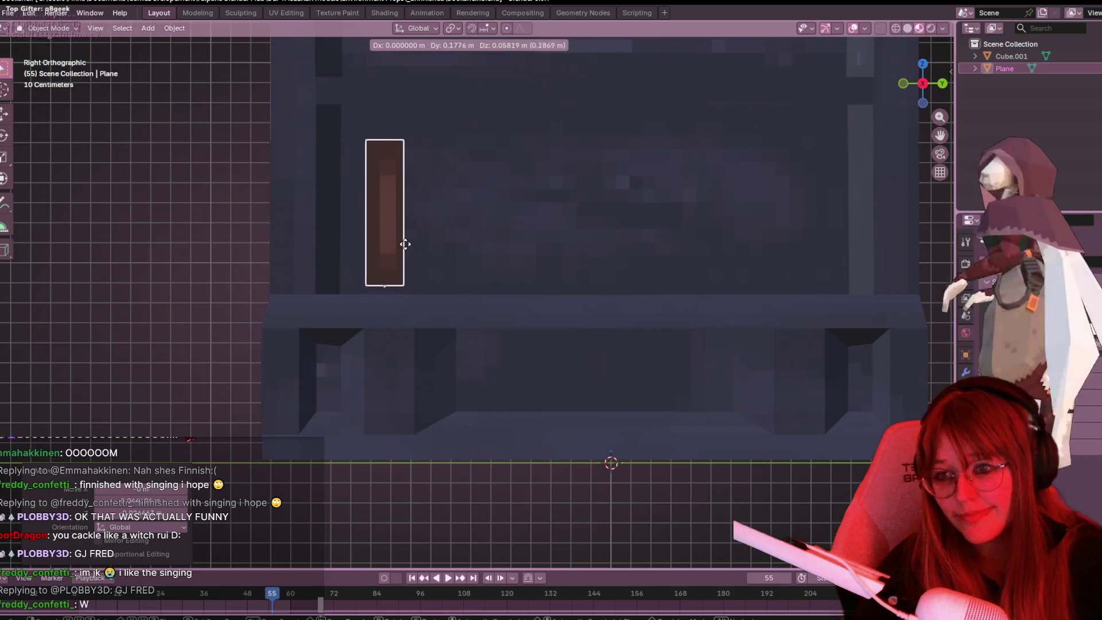
click(402, 252)
mouse_move(402, 252)
middle_down()
mouse_move(429, 191)
mouse_move(494, 243)
mouse_move(526, 359)
mouse_move(645, 276)
mouse_move(465, 292)
mouse_move(486, 377)
mouse_move(566, 307)
mouse_move(551, 277)
mouse_move(551, 319)
mouse_move(529, 298)
middle_up()
scroll(528, 302, up, 2)
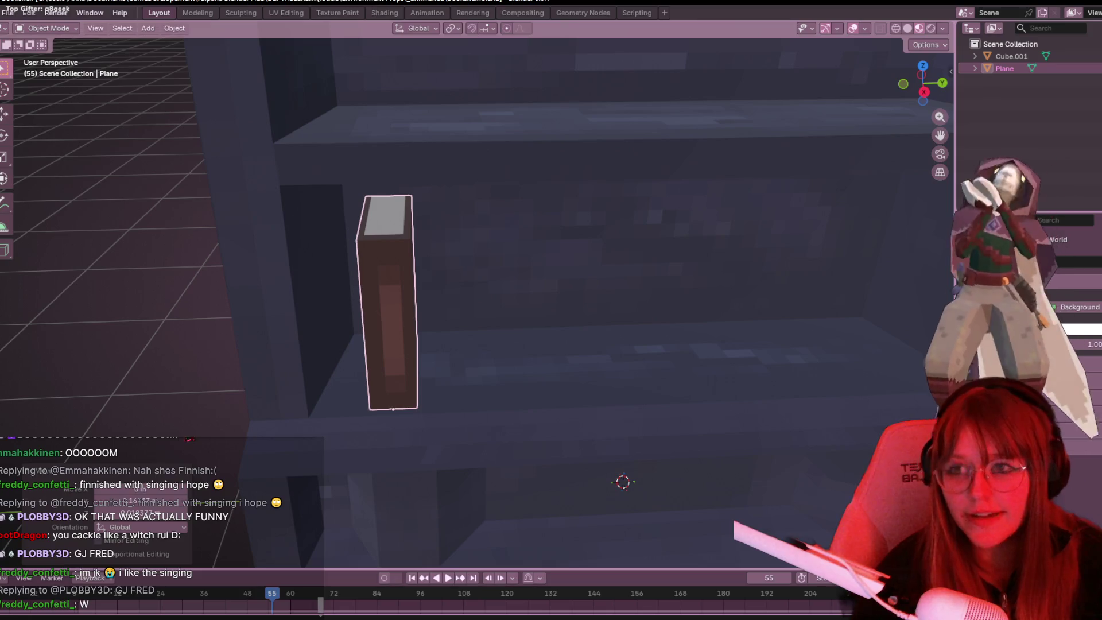
click(339, 12)
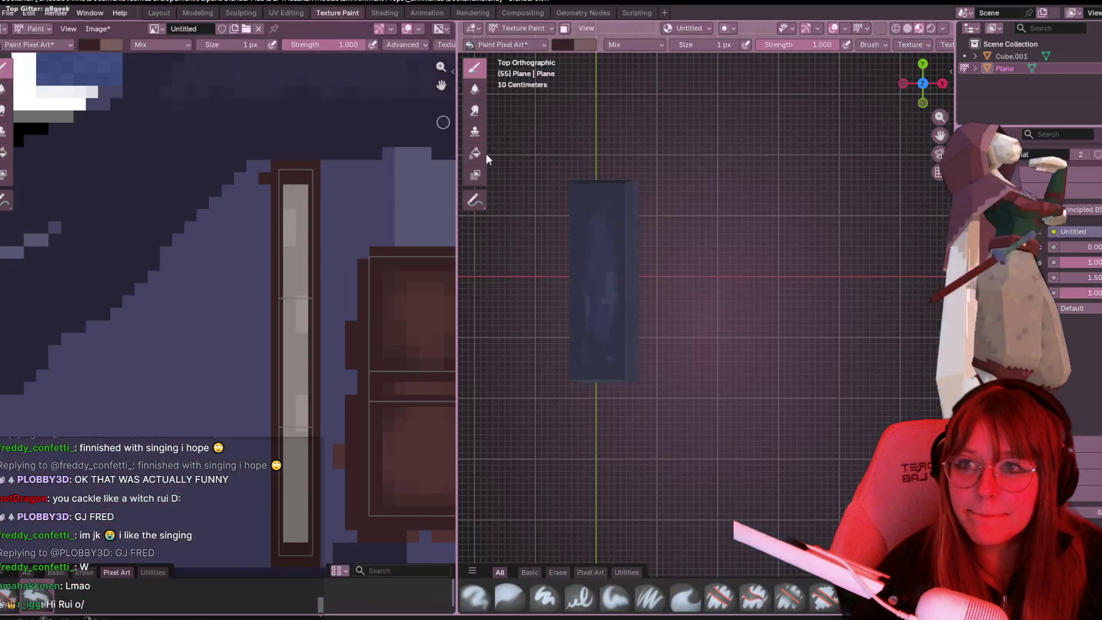
Step: In UV Editing, zoom out over the pixel-art texture and select only the cover strip's left edge
click(287, 13)
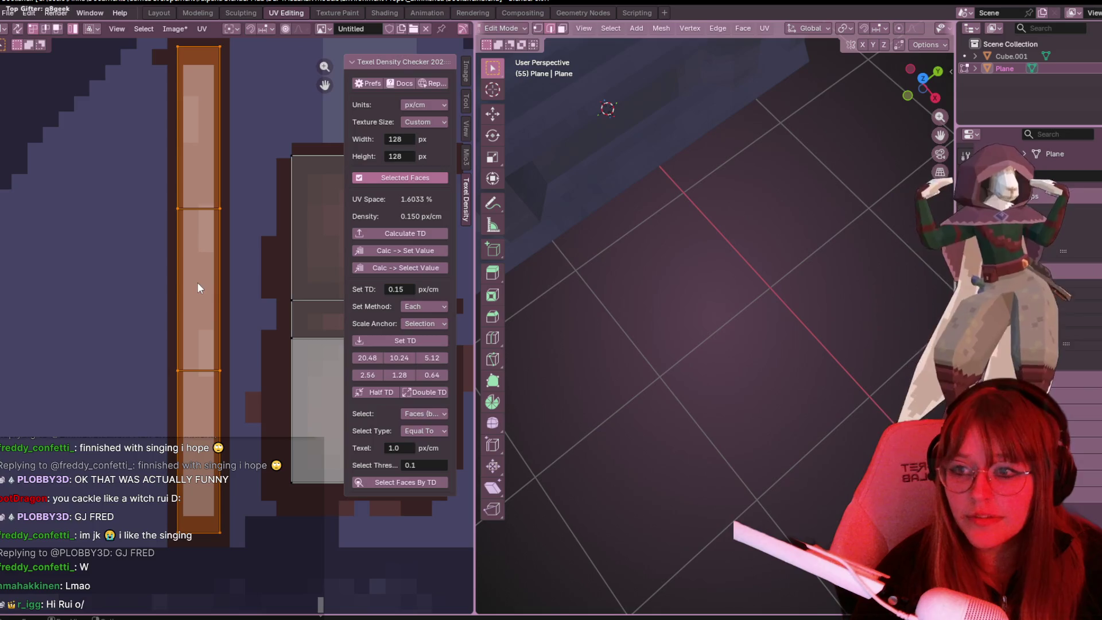
scroll(220, 218, down, 1)
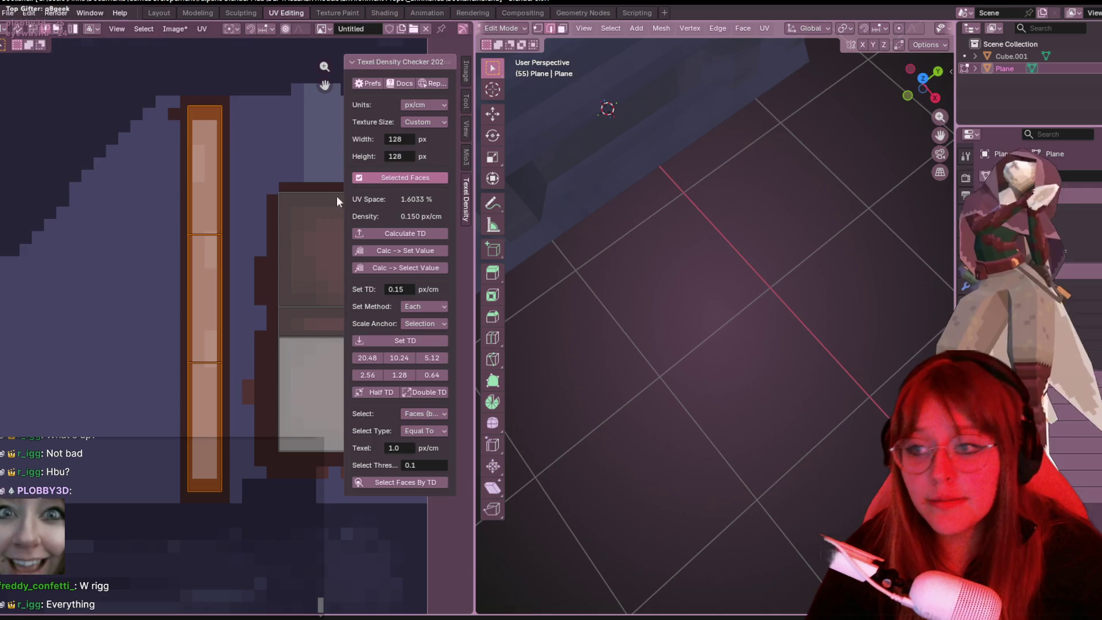
click(191, 175)
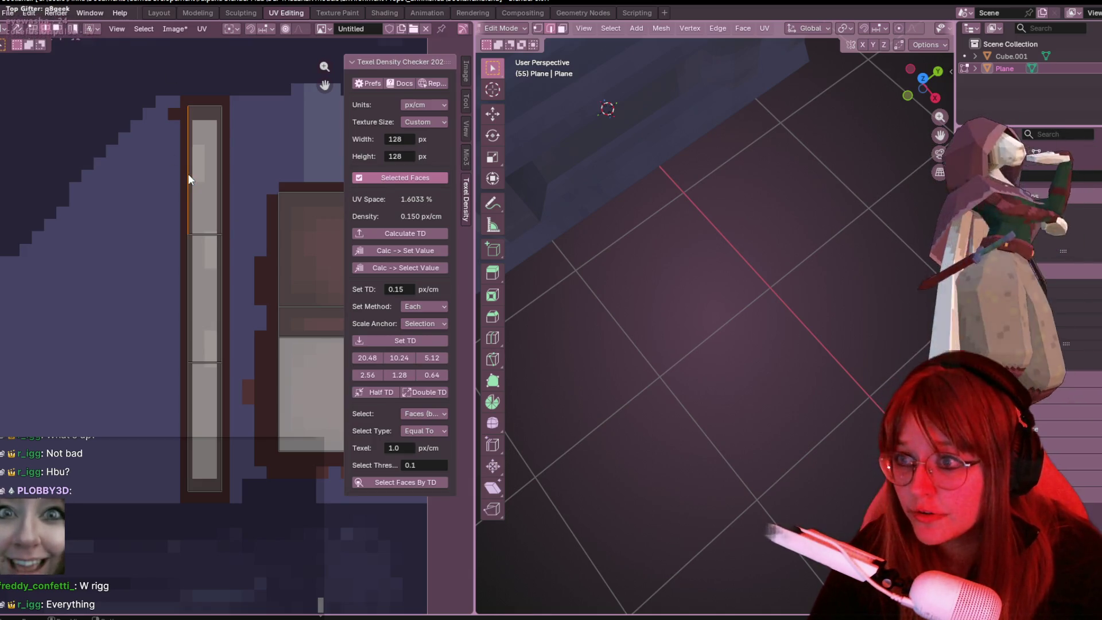
shift+click(187, 280)
shift+click(189, 411)
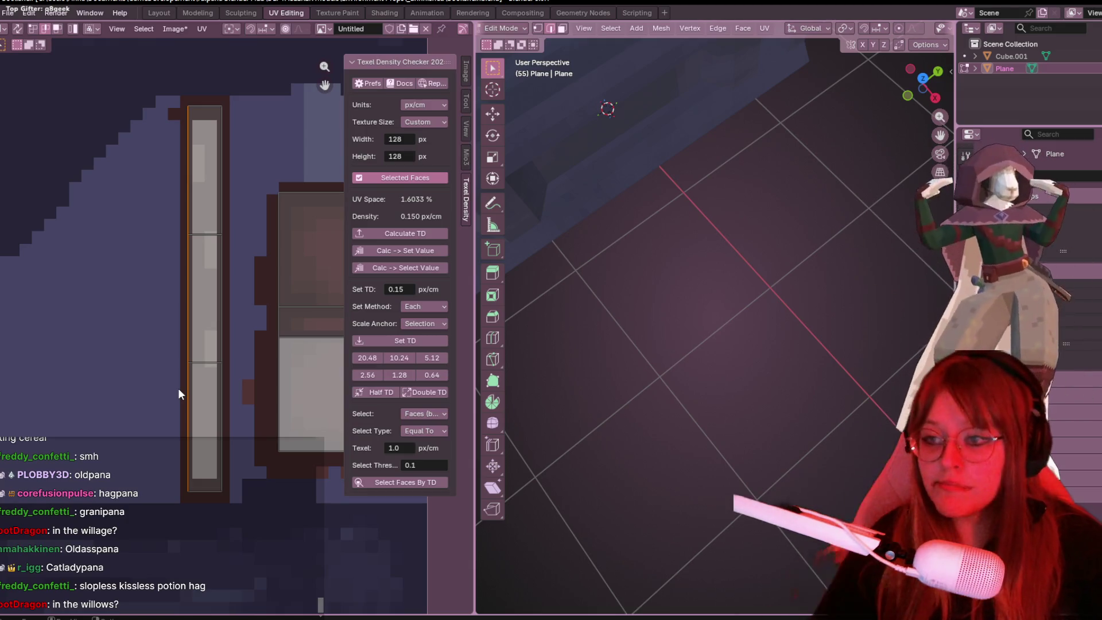
key(g)
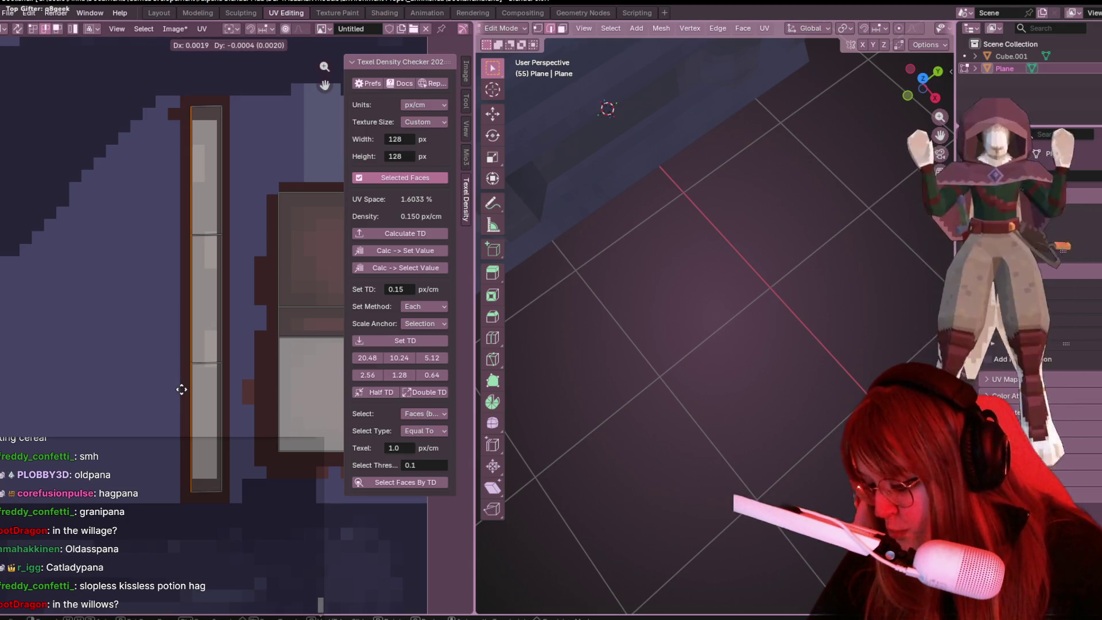
key(x)
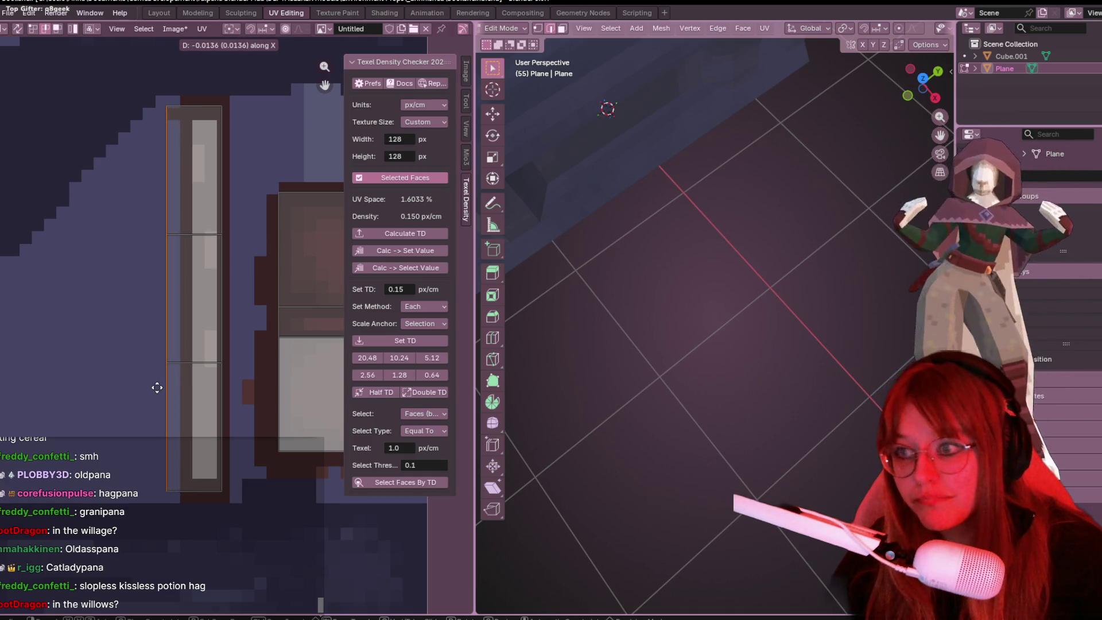
click(157, 387)
right_click(176, 374)
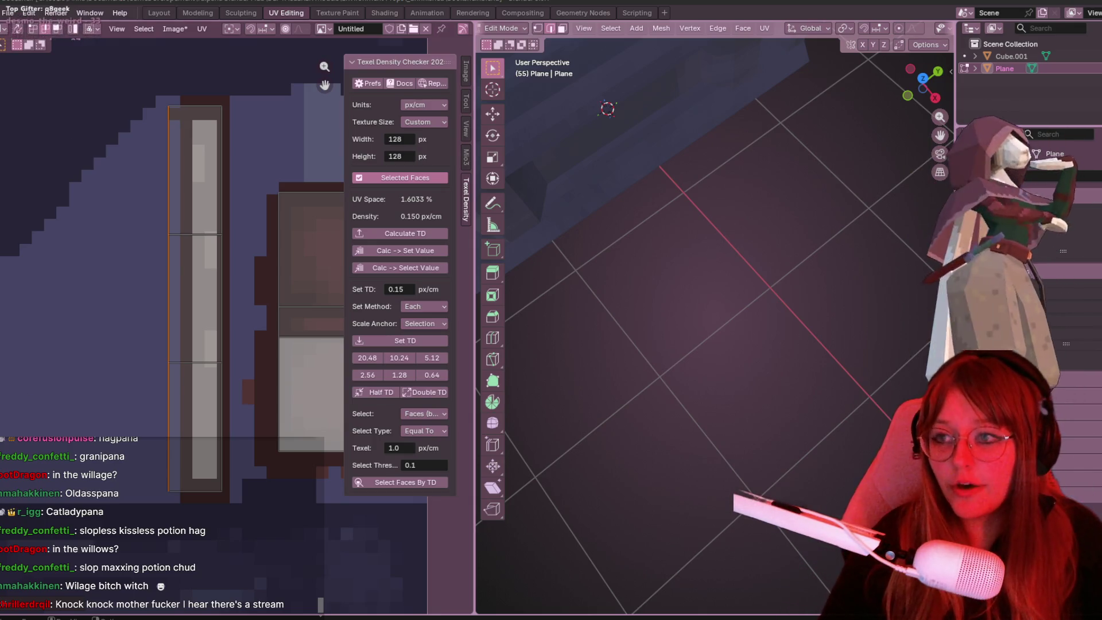
click(337, 12)
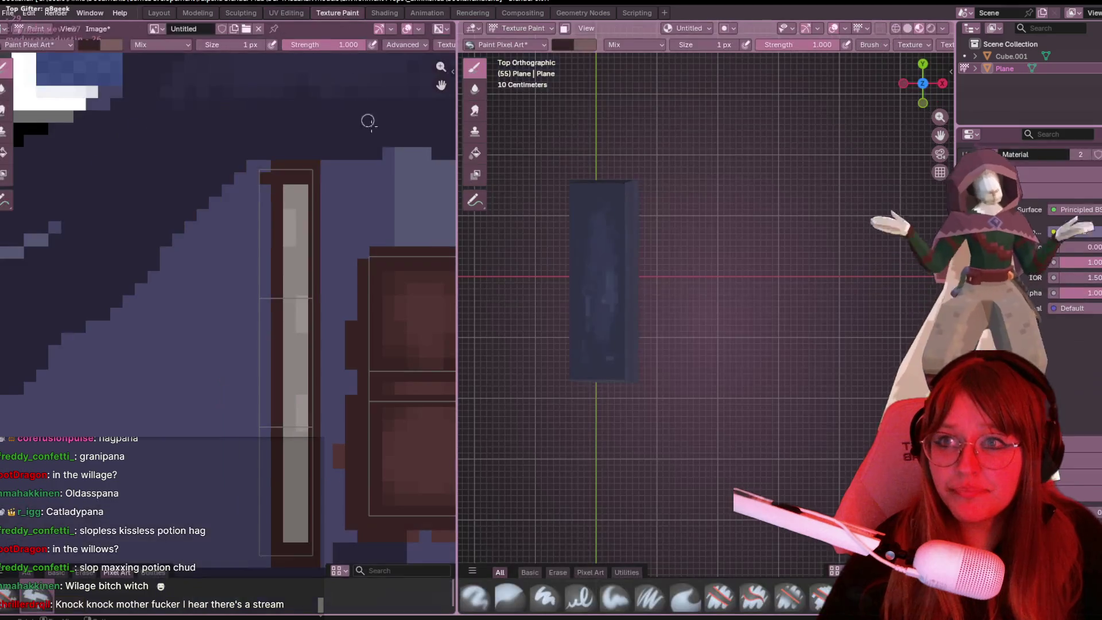
Step: Orbit around the shelved book, try a dark stroke beside the spine, and undo it
middle_drag(270, 280, 315, 218)
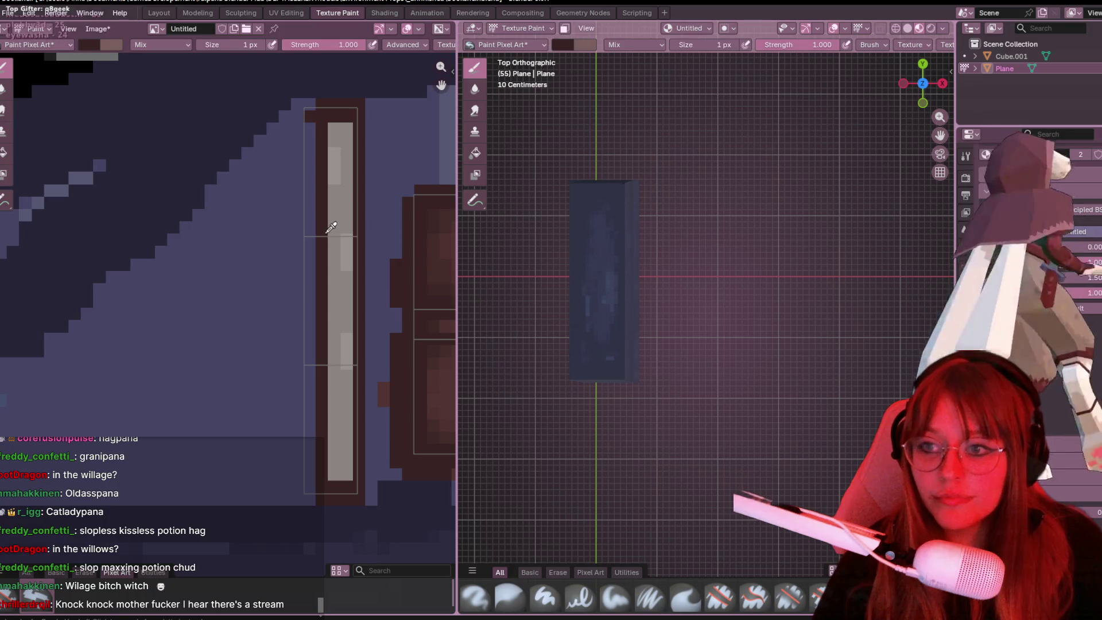
mouse_move(677, 241)
middle_down()
mouse_move(699, 218)
mouse_move(835, 237)
middle_up()
middle_drag(265, 229, 212, 243)
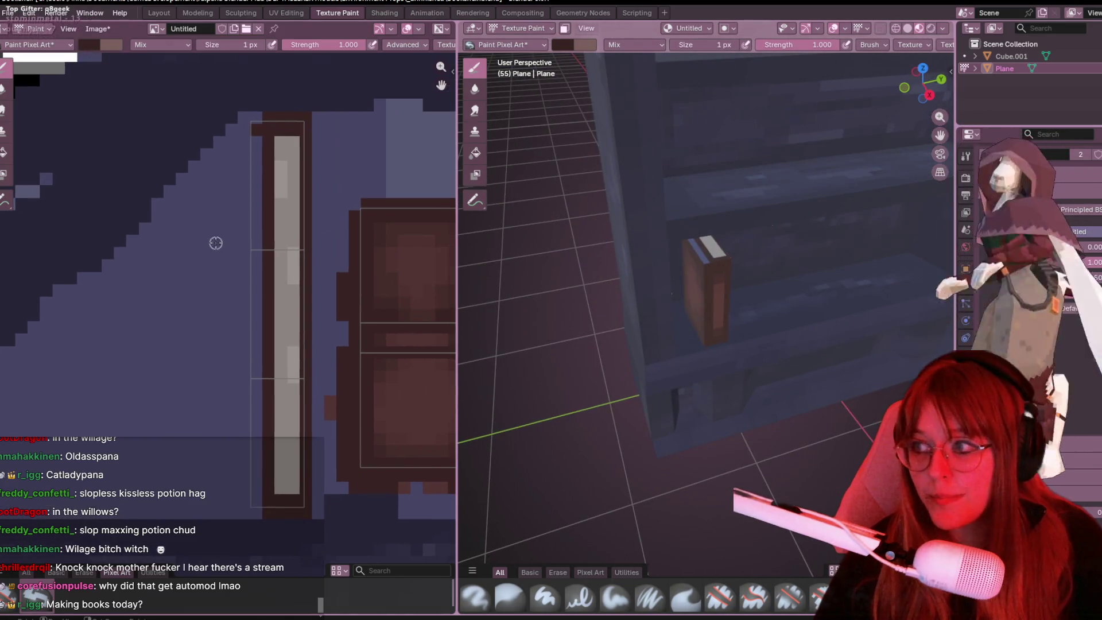
mouse_move(246, 126)
mouse_down()
mouse_move(250, 516)
mouse_move(261, 135)
mouse_up()
mouse_move(574, 241)
middle_down()
mouse_move(596, 258)
mouse_move(556, 234)
middle_up()
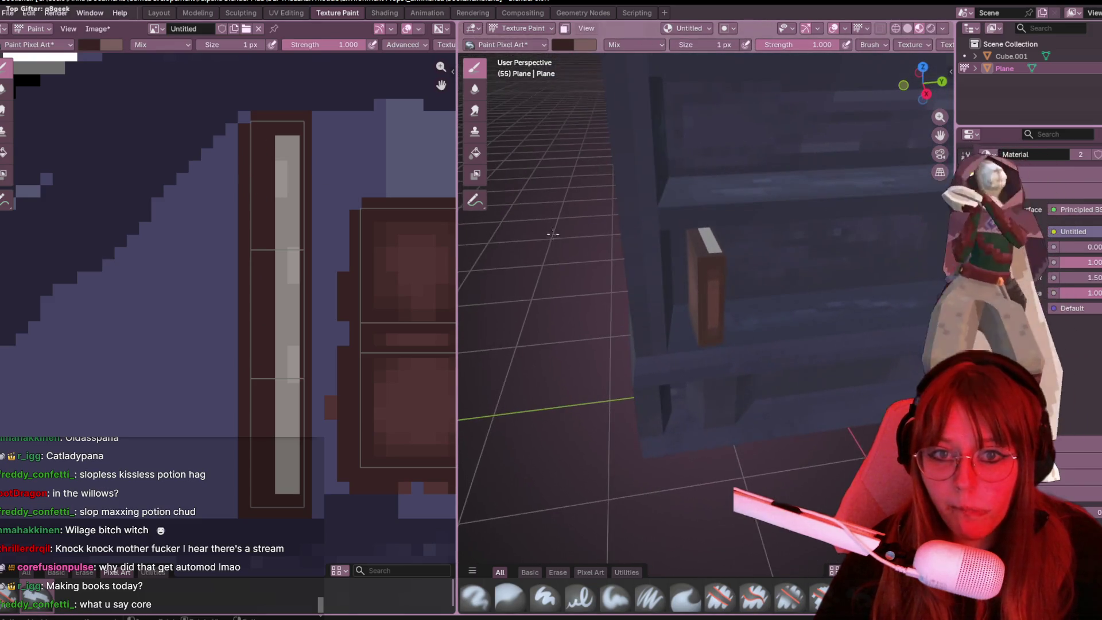
drag(293, 169, 296, 288)
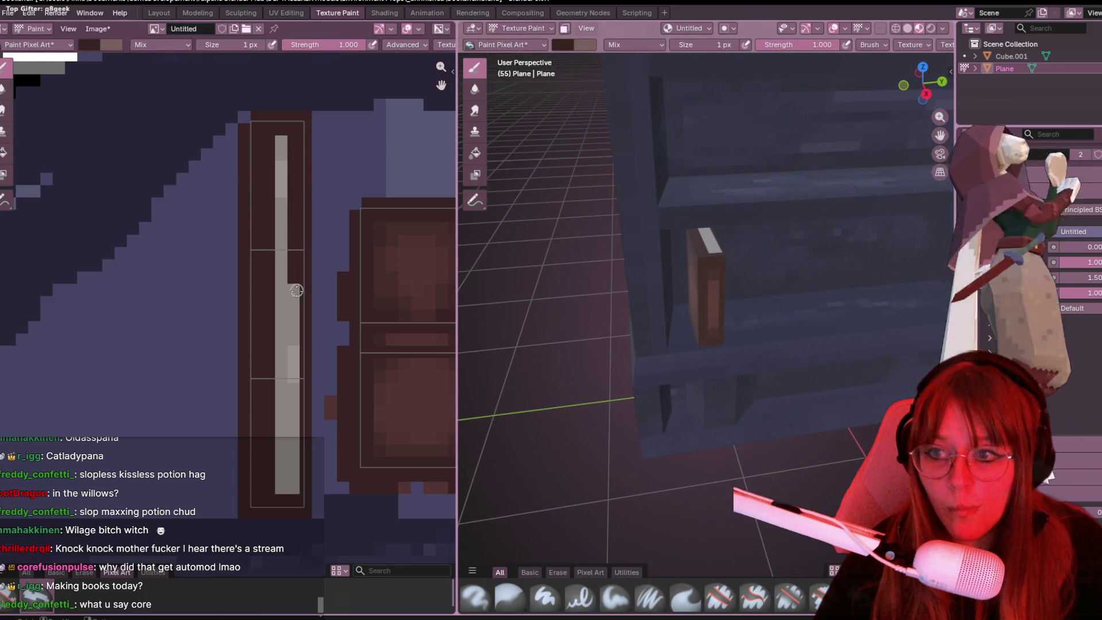
key(ctrl+z)
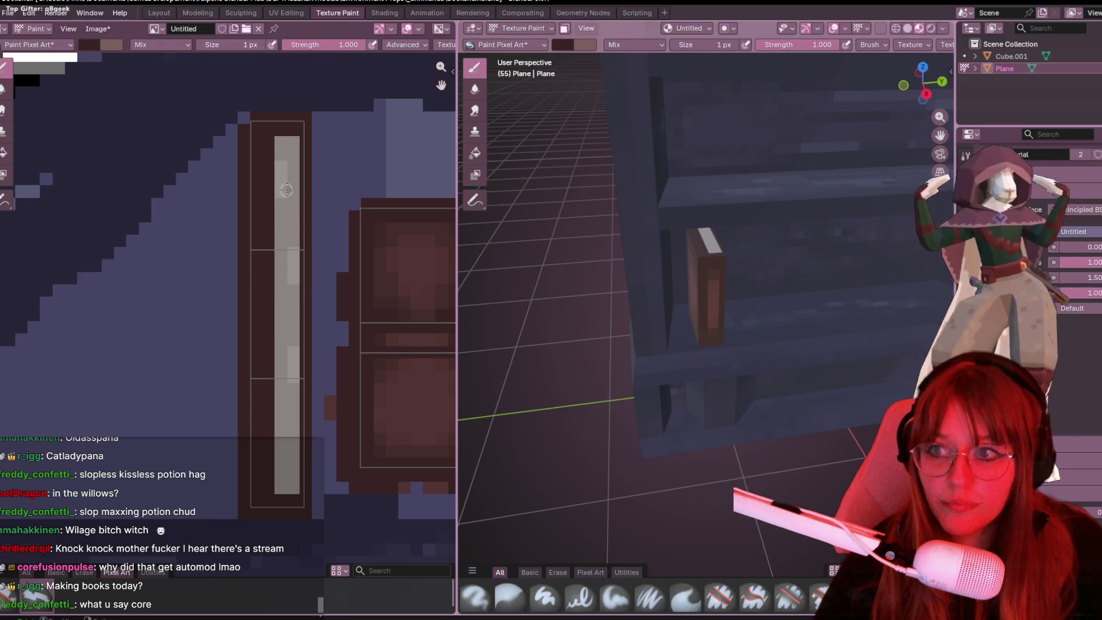
Step: Sample the light grey and paint it down the spine's entire left column
key(s)
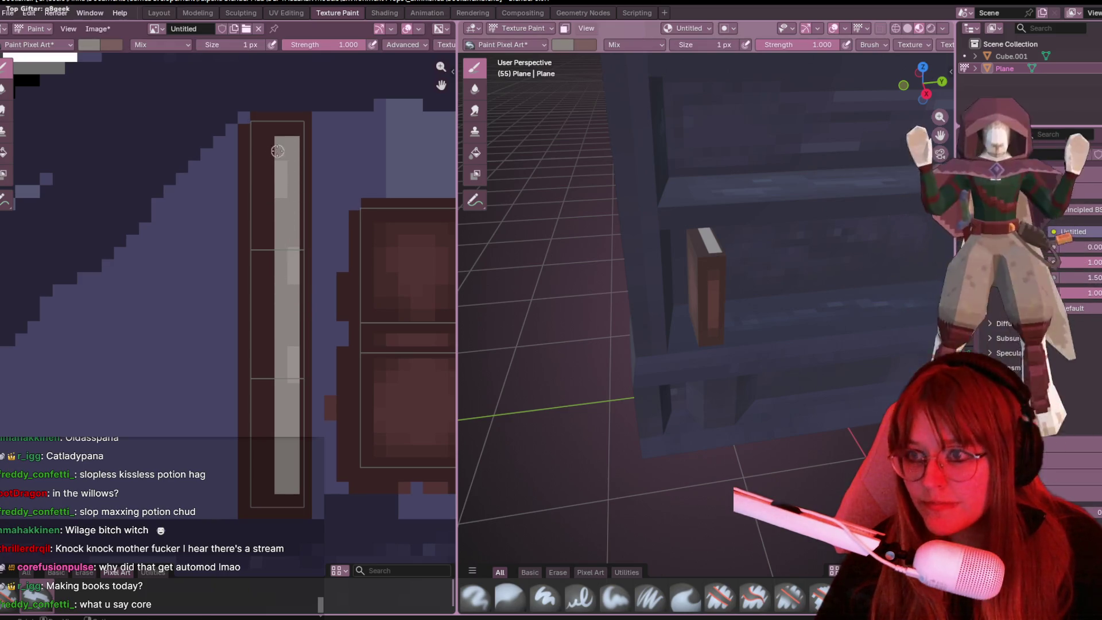
drag(266, 140, 261, 213)
key(ctrl+z)
click(271, 150)
key(ctrl+z)
drag(261, 141, 262, 229)
key(ctrl+z)
drag(265, 138, 269, 492)
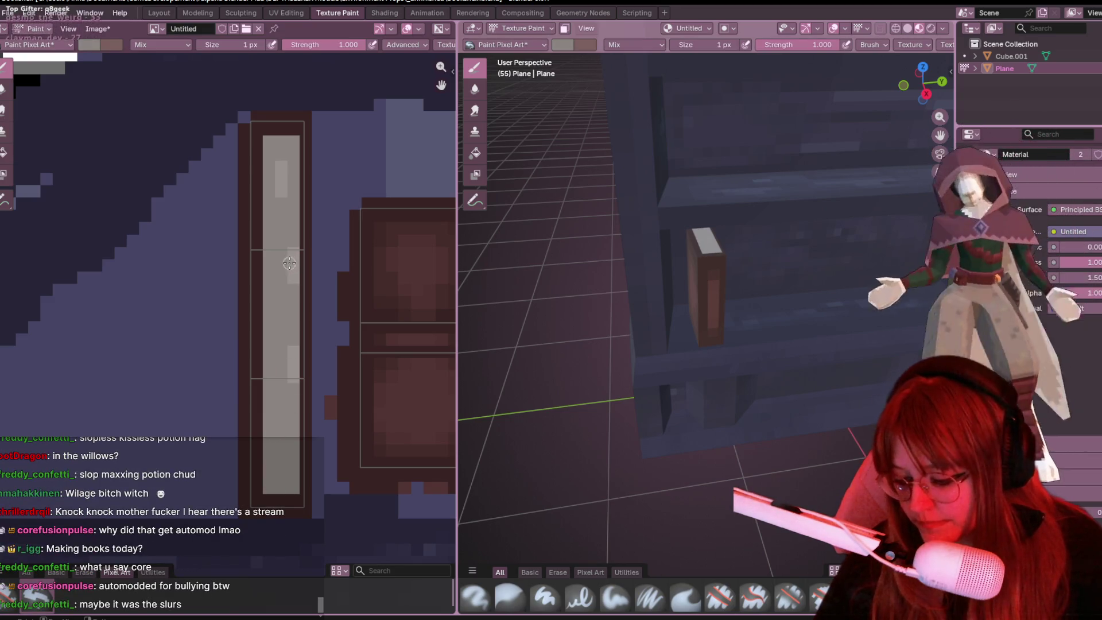
Step: Lower the brush colour's brightness and paint darker grey pixels and strokes on the spine
click(88, 46)
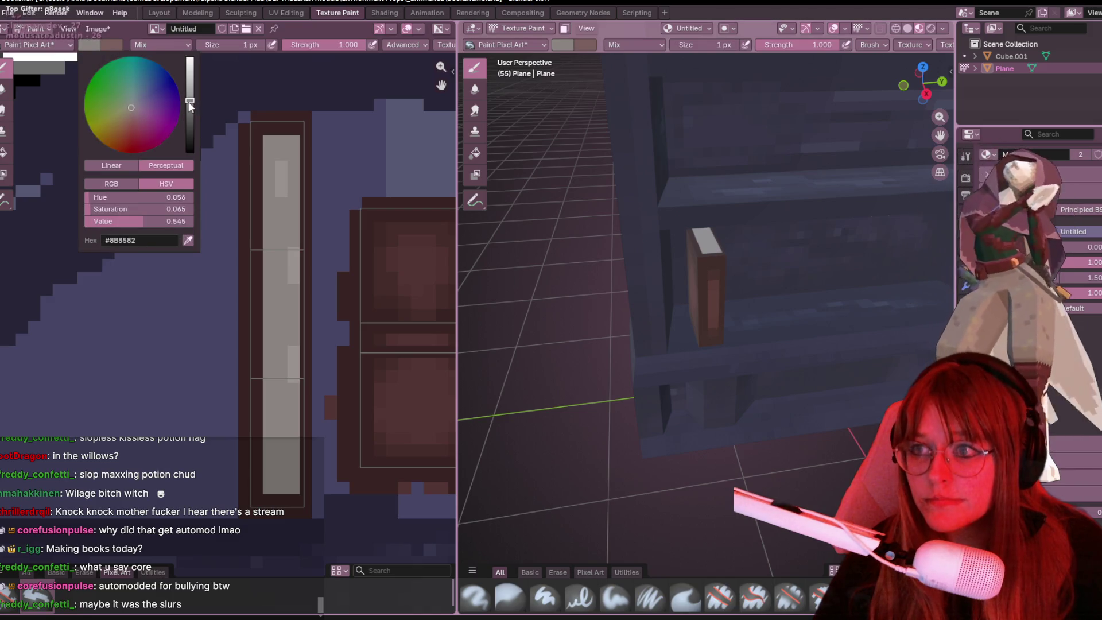
drag(189, 107, 189, 107)
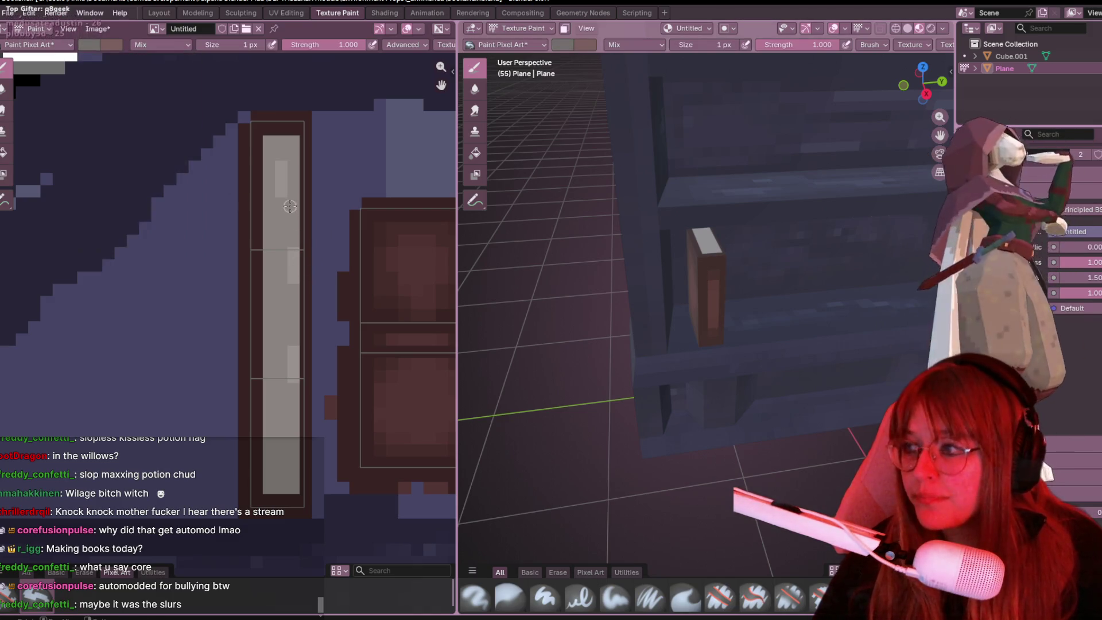
click(267, 141)
click(294, 141)
mouse_move(293, 141)
mouse_down()
mouse_move(294, 487)
mouse_move(276, 463)
mouse_move(268, 338)
mouse_up()
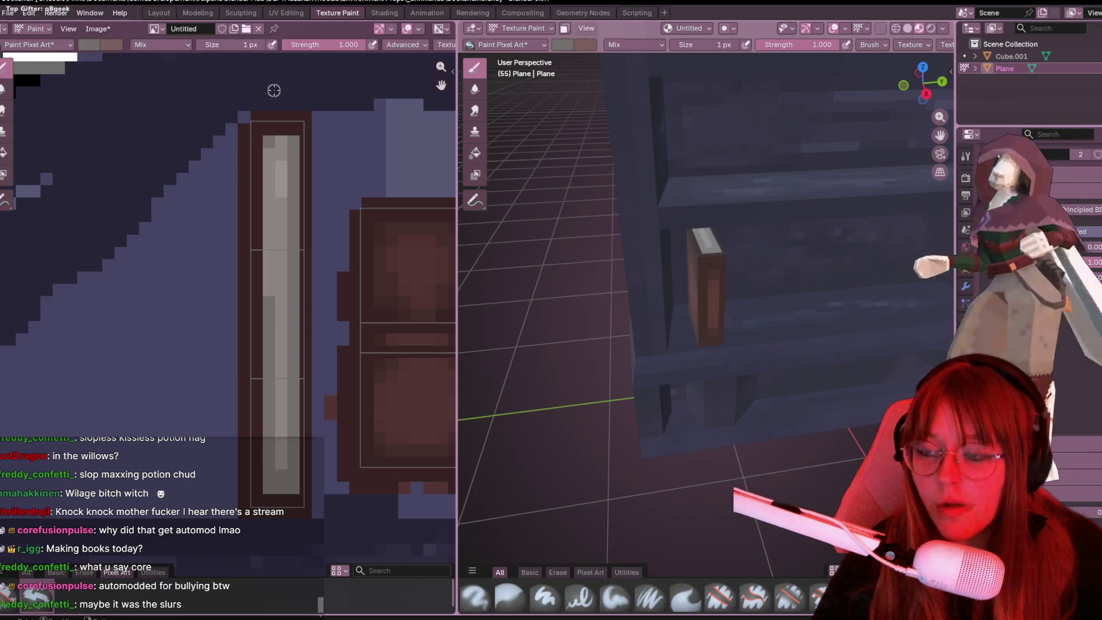
drag(265, 139, 271, 283)
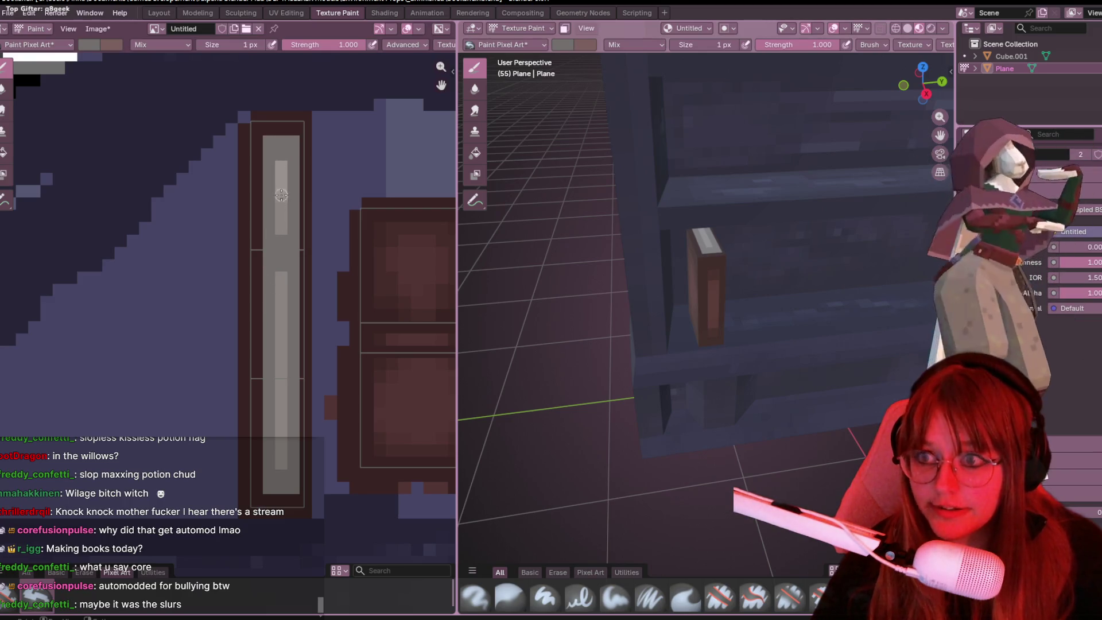
click(282, 213)
Step: Isolate the book with numpad /, darken one more spine pixel, and switch to Shading
mouse_move(603, 322)
middle_down()
mouse_move(640, 327)
mouse_move(504, 197)
mouse_move(519, 323)
mouse_move(768, 285)
mouse_move(522, 256)
mouse_move(564, 306)
middle_up()
key(slash)
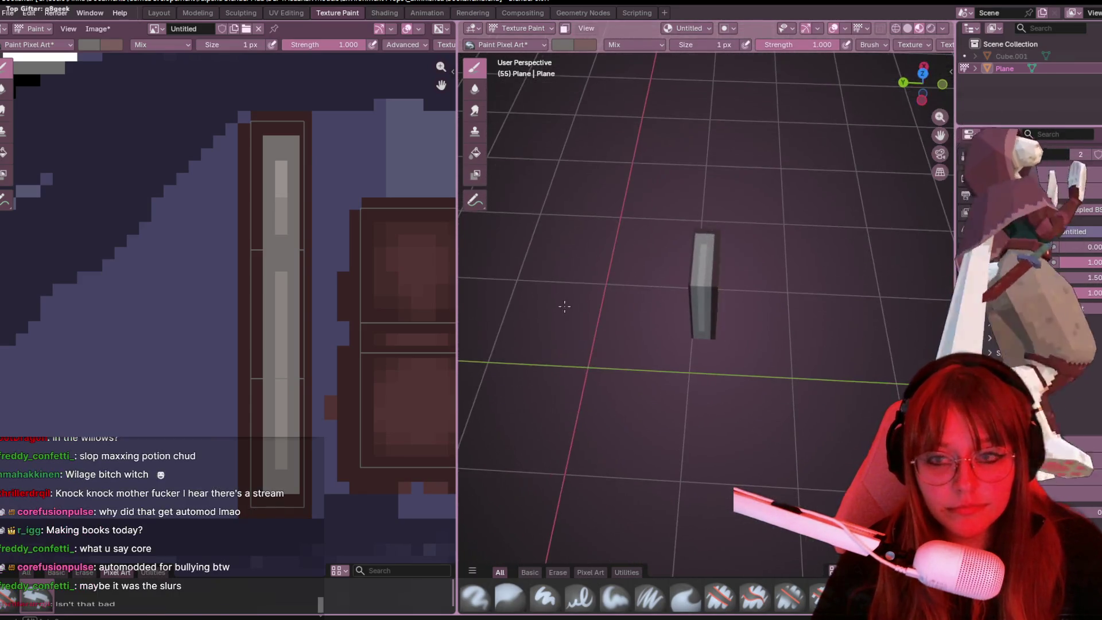
click(281, 395)
mouse_move(500, 395)
middle_down()
mouse_move(608, 442)
mouse_move(666, 402)
mouse_move(733, 429)
mouse_move(798, 411)
mouse_move(746, 344)
middle_up()
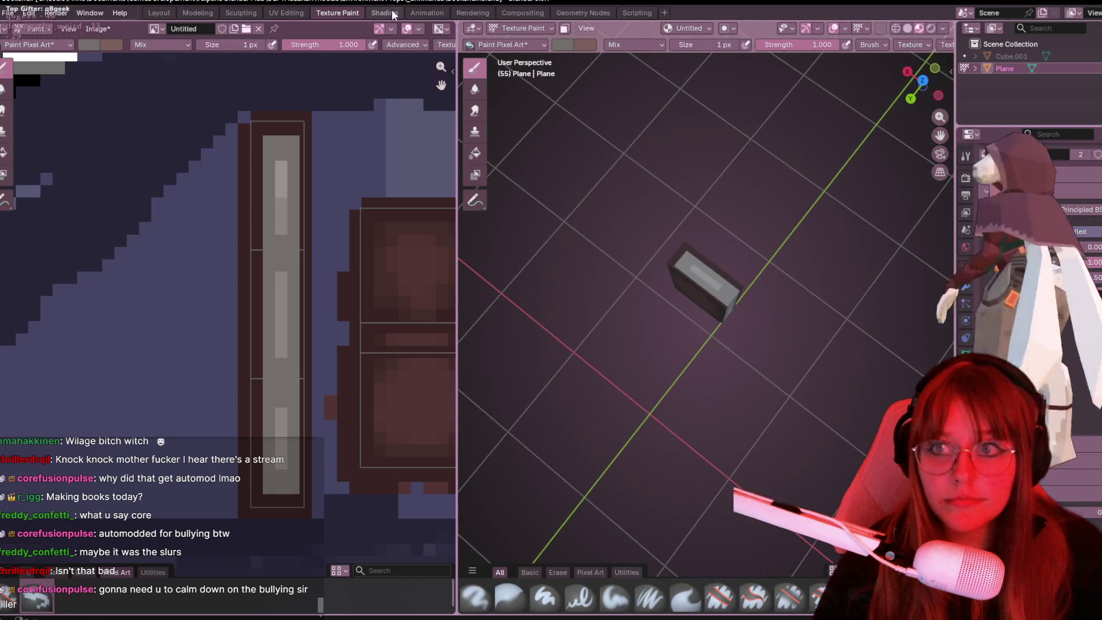
click(392, 13)
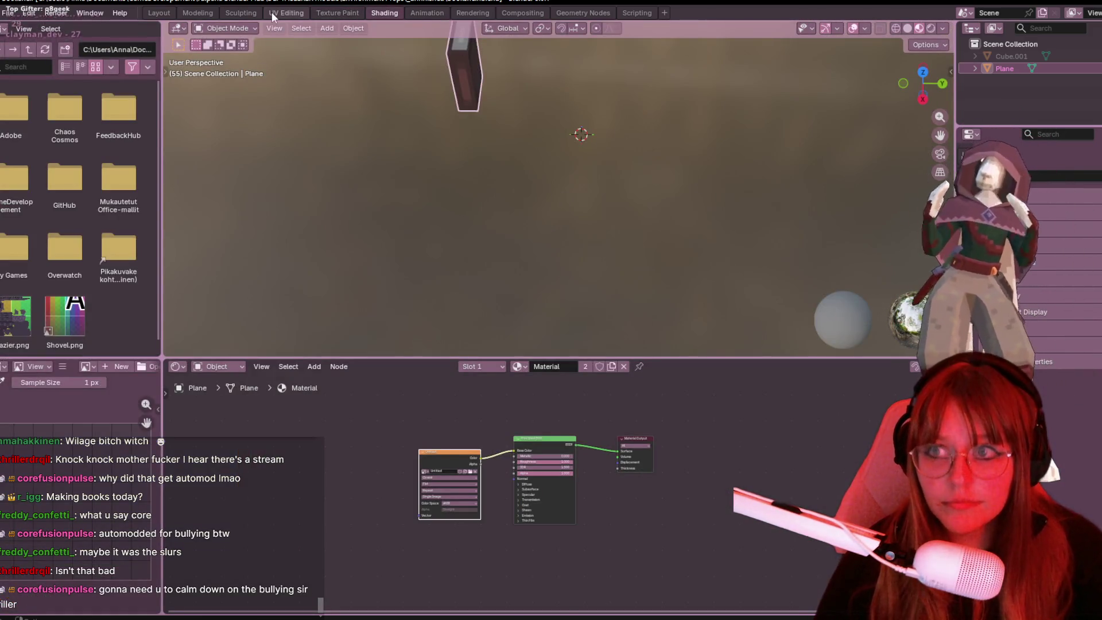
Step: In UV Editing, select the spine island with L, nudge it right, then return to Texture Paint
click(286, 13)
click(217, 307)
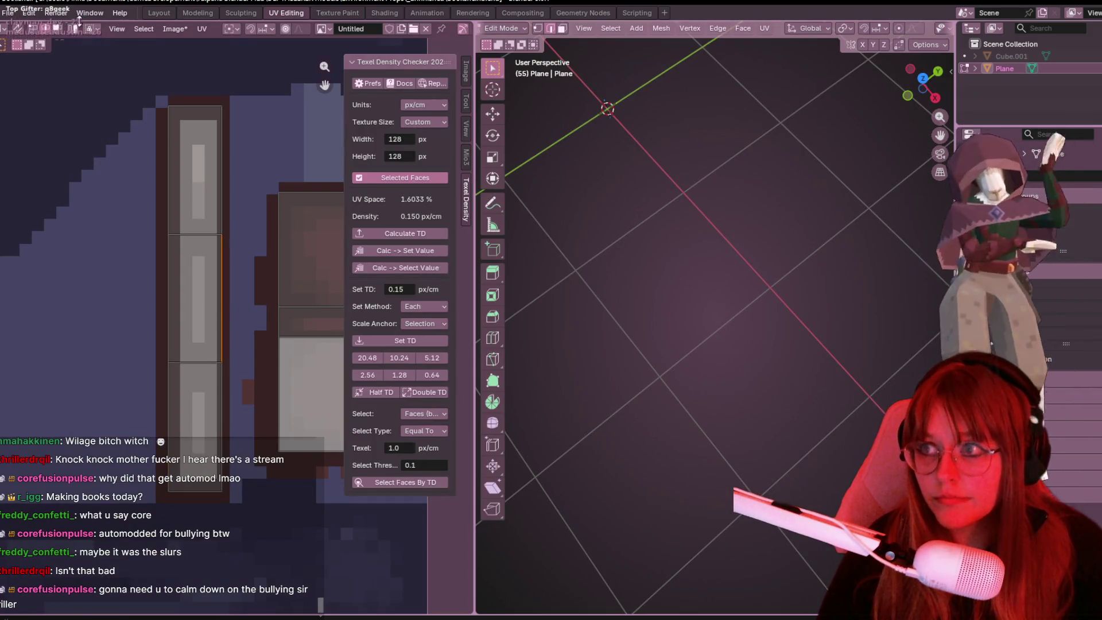
click(174, 177)
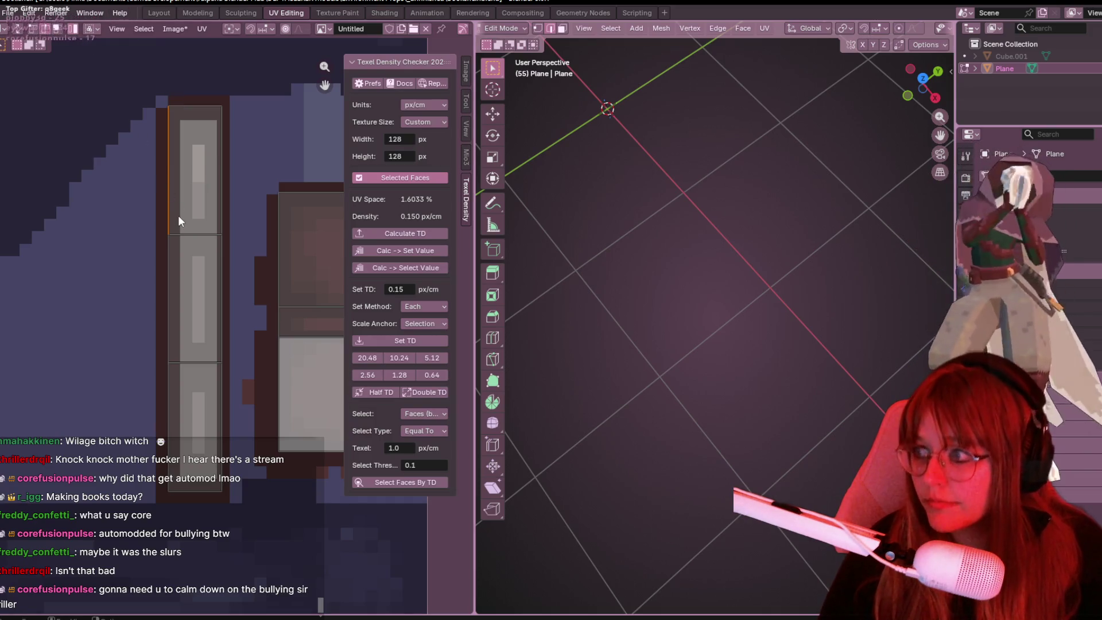
key(l)
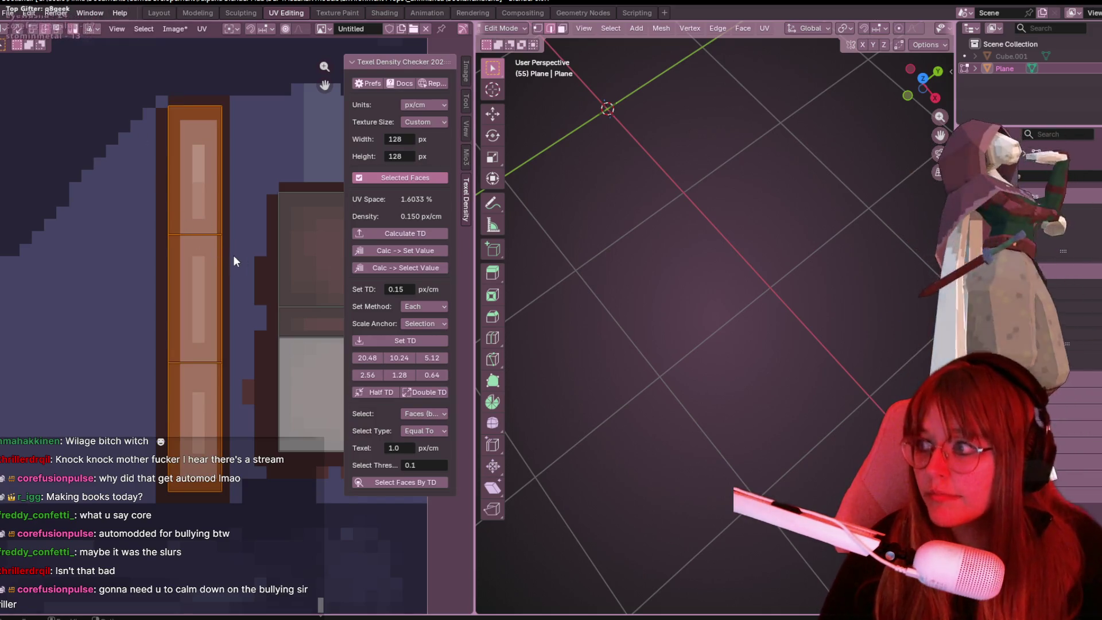
scroll(224, 228, up, 1)
mouse_move(225, 228)
middle_down()
mouse_move(187, 315)
mouse_move(195, 308)
mouse_move(165, 290)
middle_up()
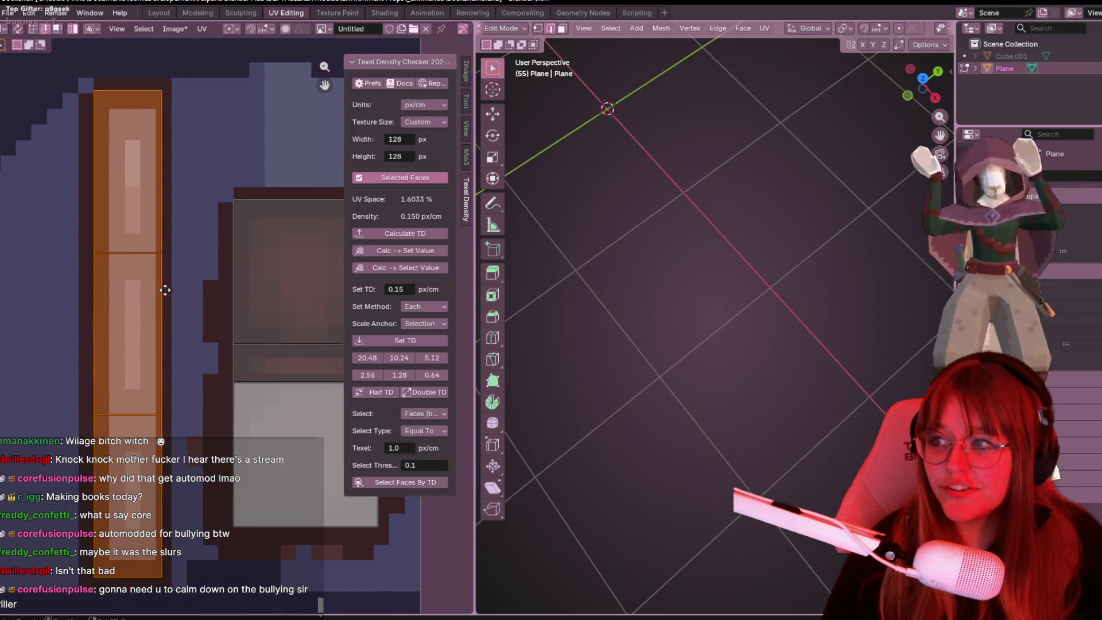
key(g)
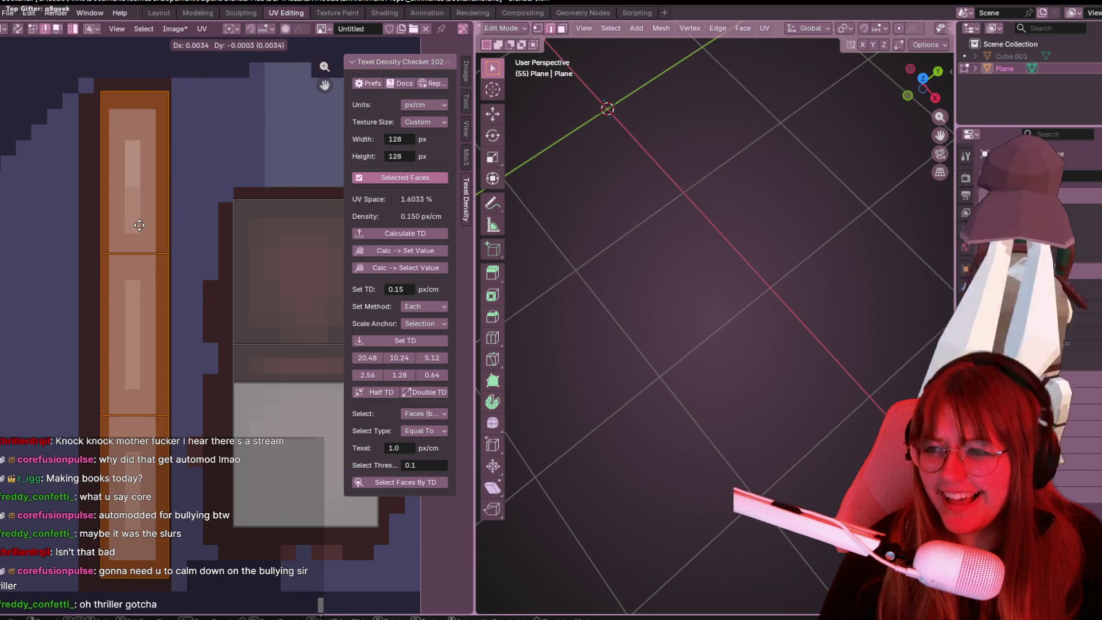
click(136, 225)
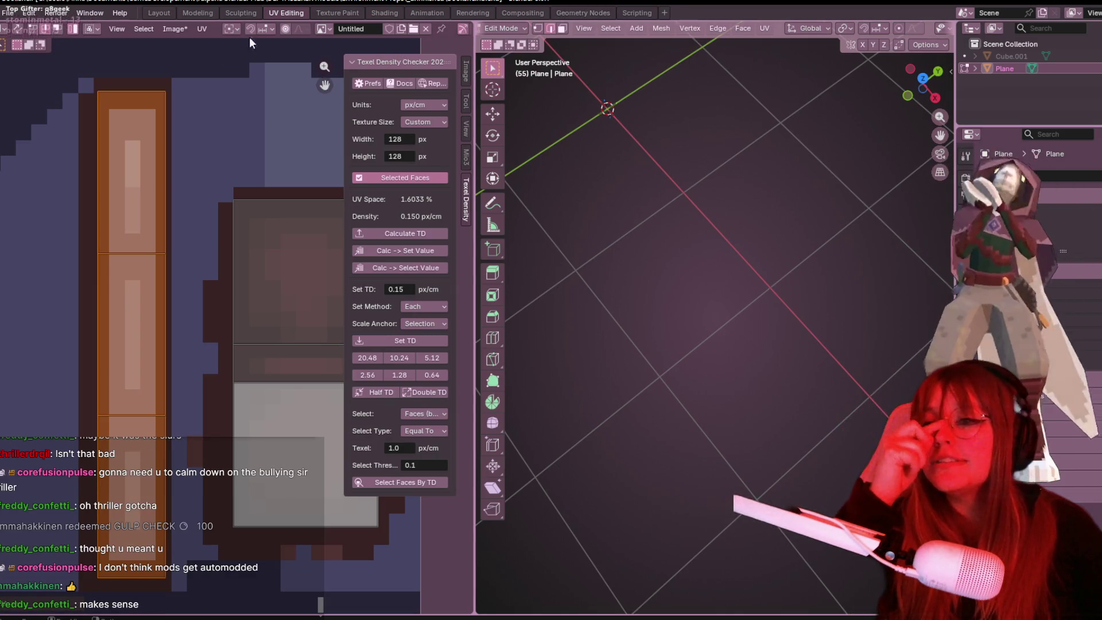
click(325, 13)
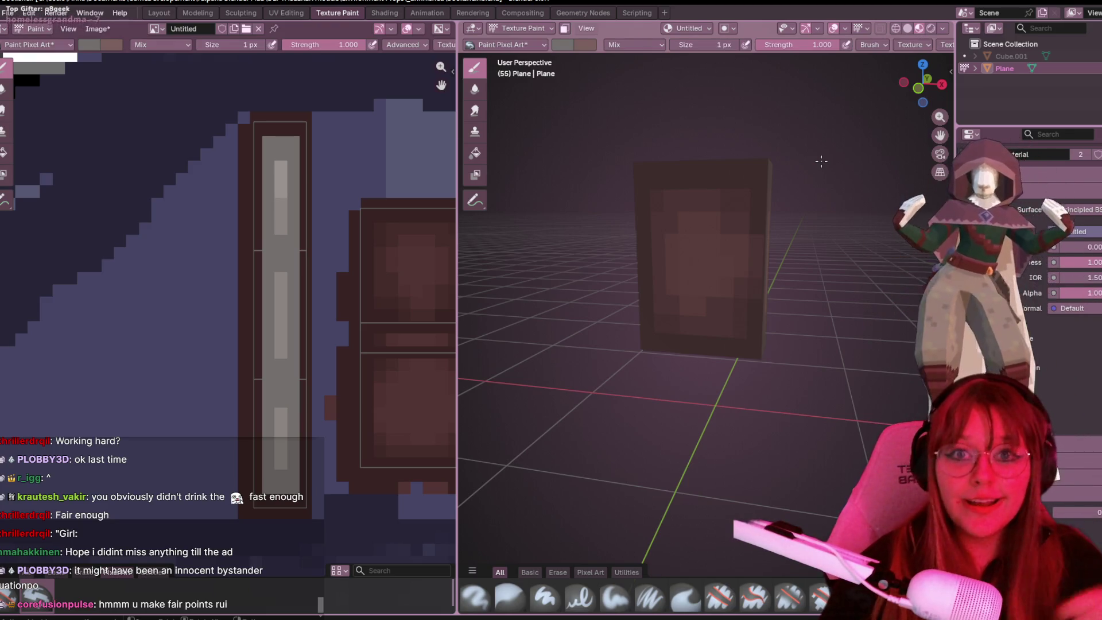
mouse_move(621, 326)
middle_down()
mouse_move(708, 305)
mouse_move(708, 317)
mouse_move(615, 320)
mouse_move(610, 336)
middle_up()
scroll(740, 319, up, 4)
scroll(740, 318, down, 3)
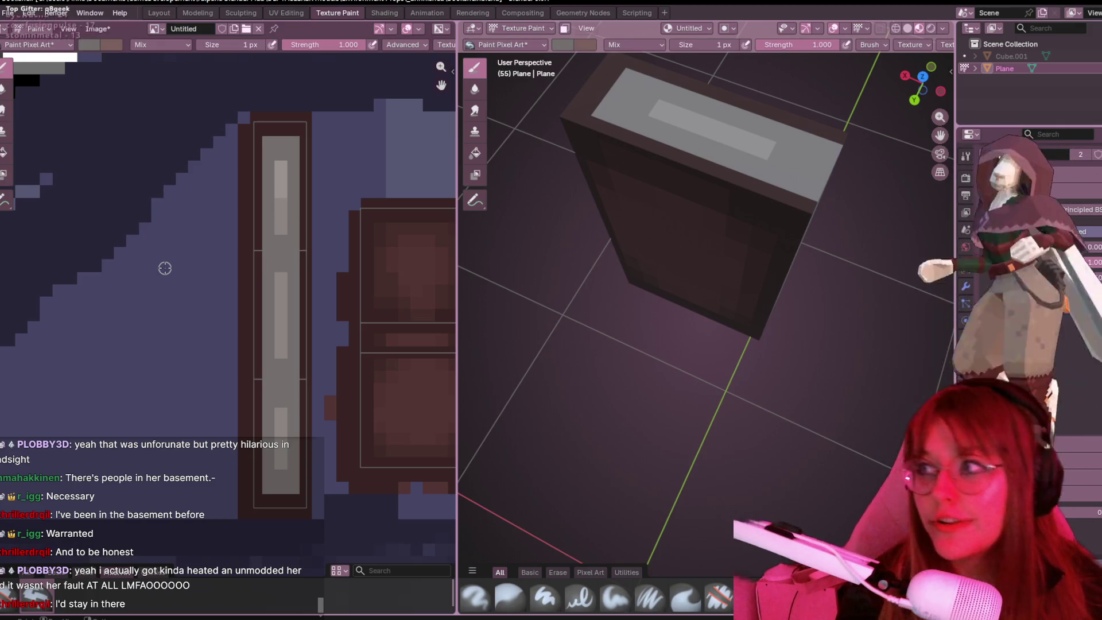
Step: Zoom out, snap to a side view of the shelf, and switch to the Layout workspace
scroll(165, 268, down, 1)
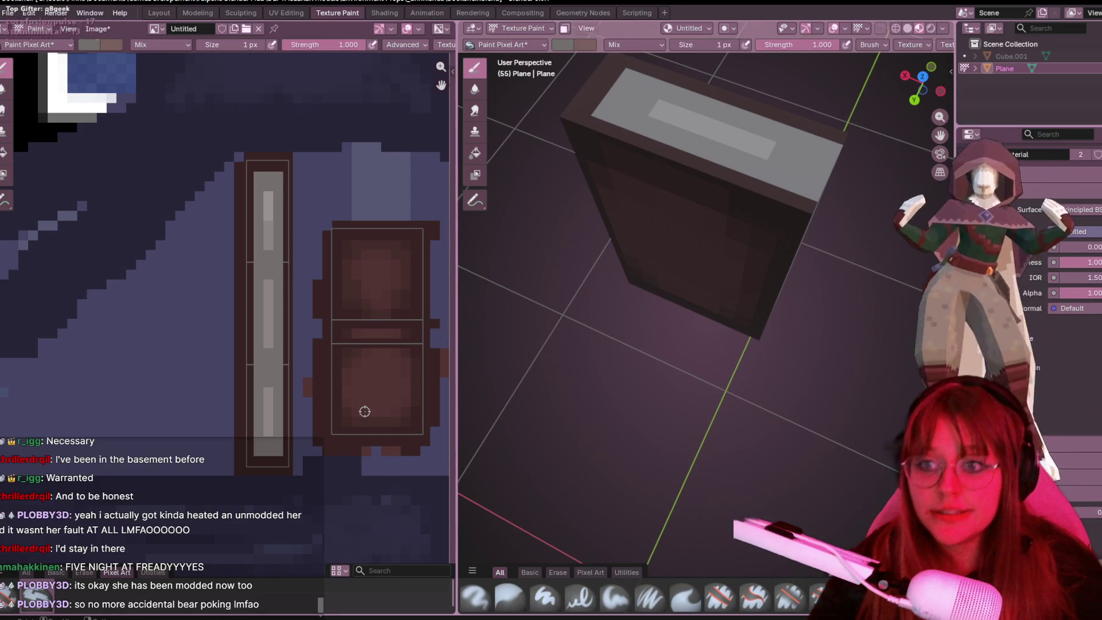
scroll(758, 291, down, 6)
middle_drag(758, 291, 1058, 172)
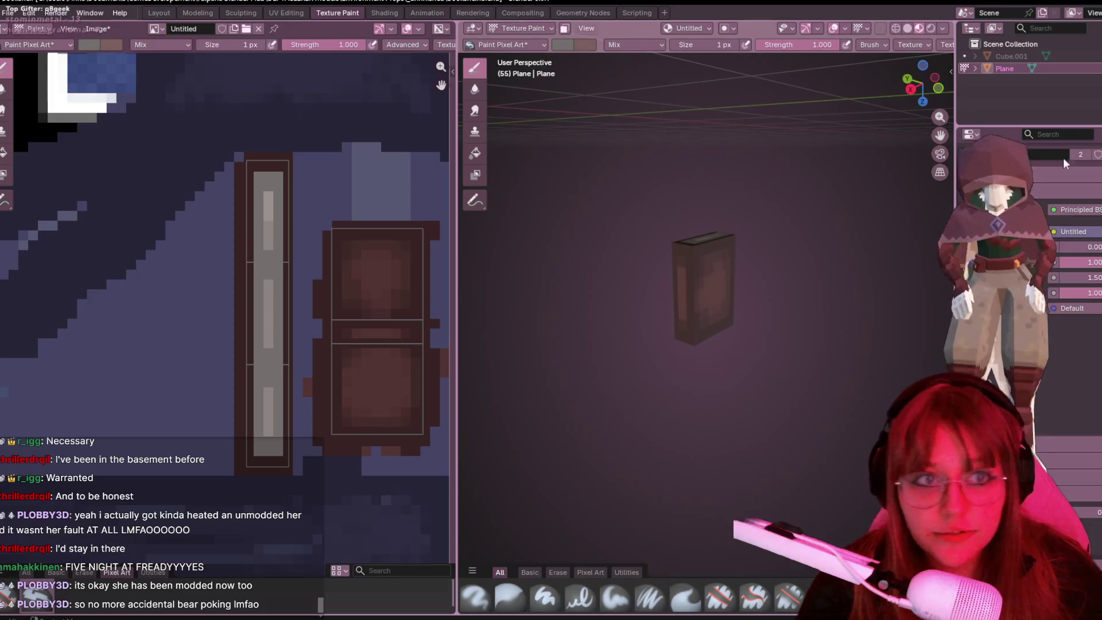
scroll(588, 365, up, 8)
mouse_move(631, 344)
middle_down()
mouse_move(588, 366)
mouse_move(746, 200)
mouse_move(861, 114)
middle_up()
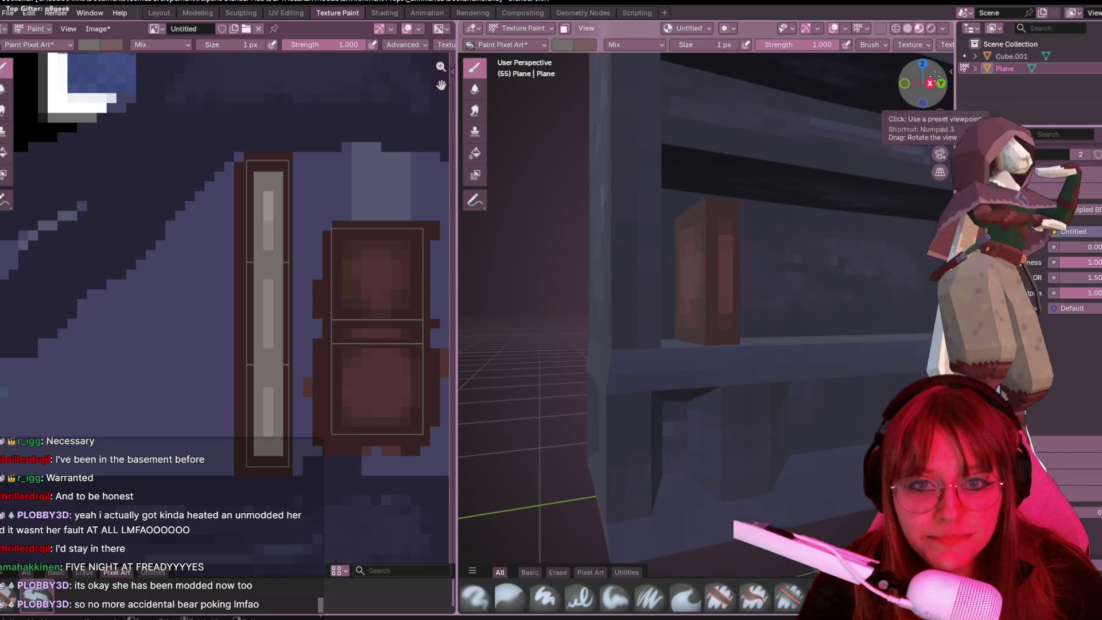
click(930, 84)
scroll(685, 316, up, 3)
middle_drag(686, 287, 603, 253)
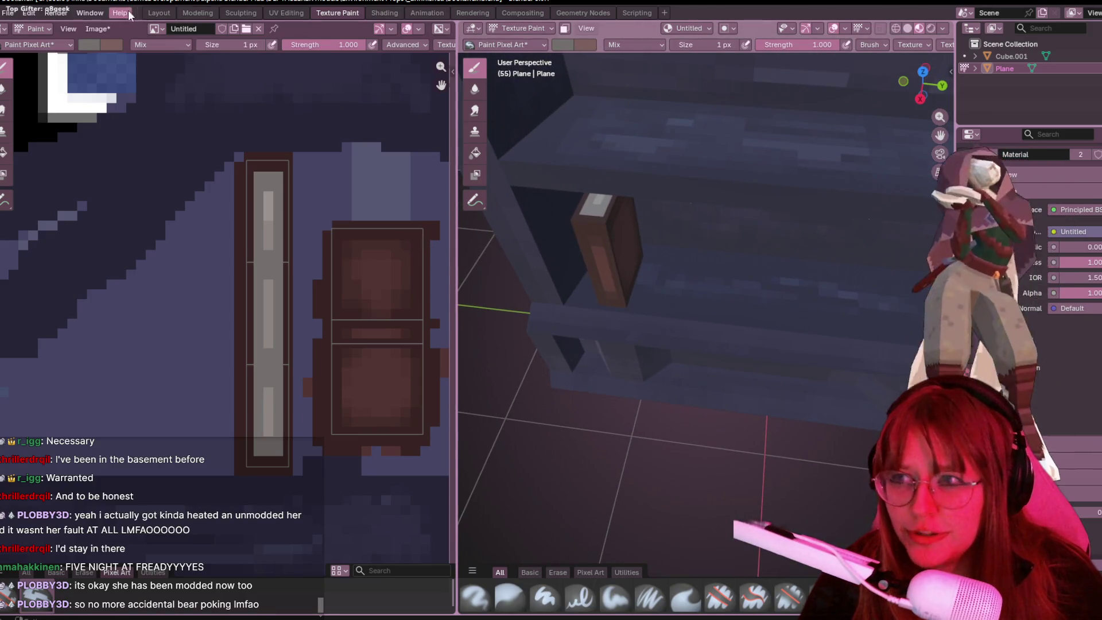
click(151, 12)
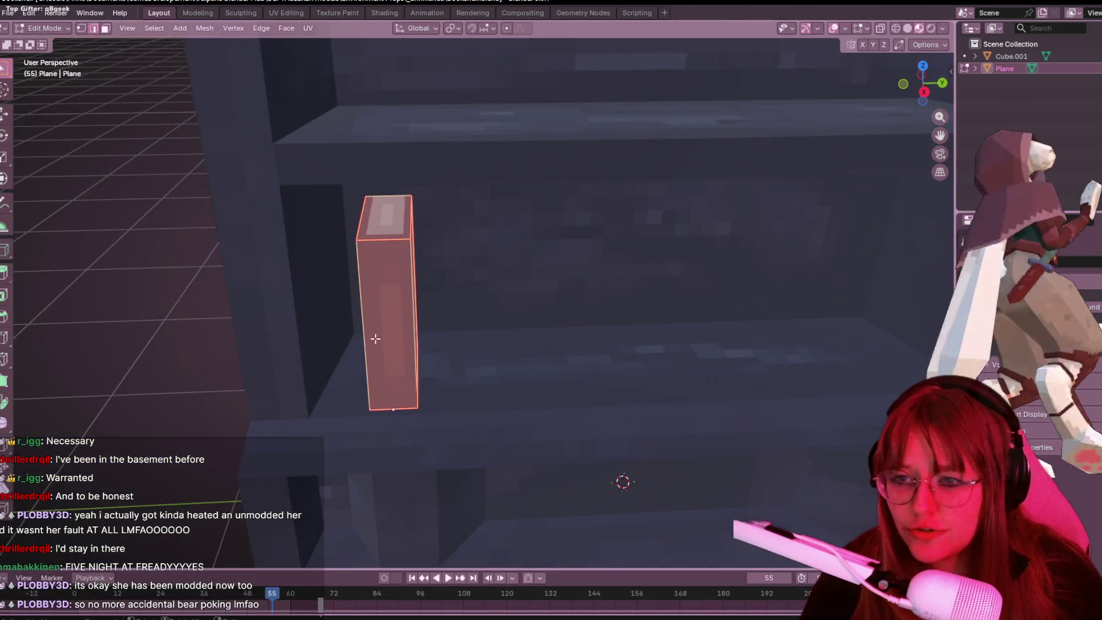
Step: In Edit Mode on the book, bevel its vertical front edges
middle_drag(367, 339, 437, 265)
key(Tab)
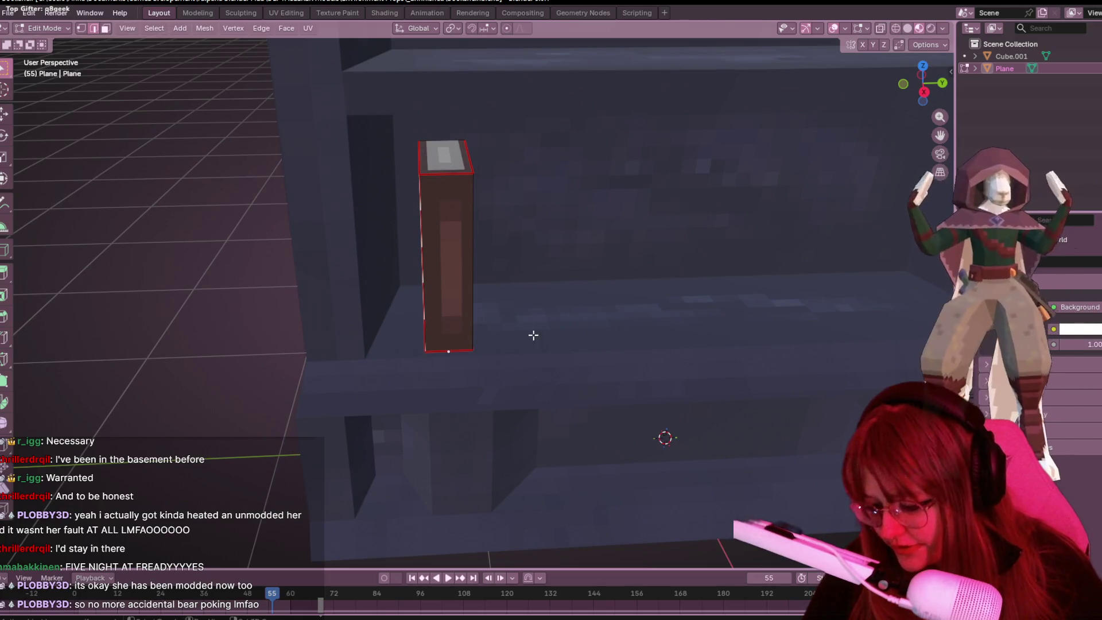
shift+middle_drag(532, 335, 570, 273)
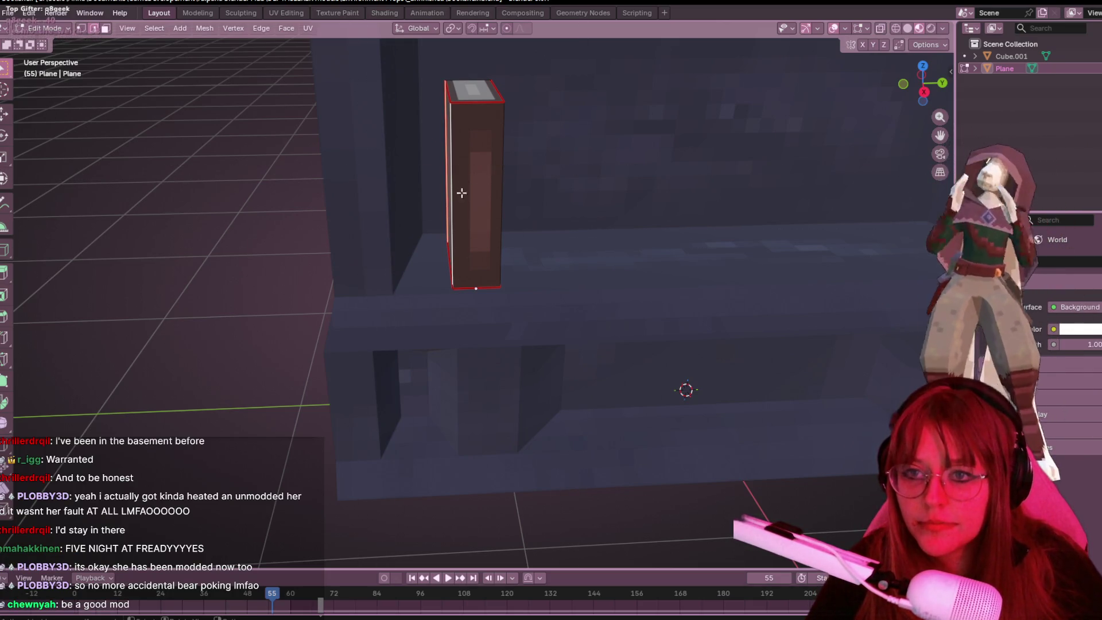
middle_drag(496, 195, 539, 197)
key(ctrl+b)
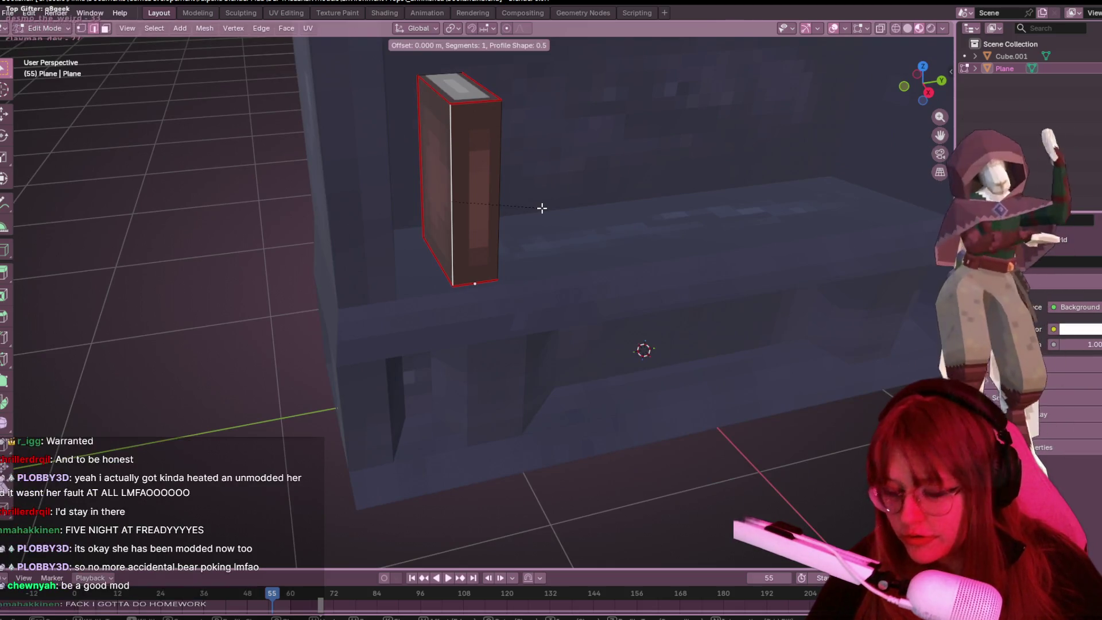
click(551, 205)
mouse_move(551, 204)
middle_down()
mouse_move(519, 200)
mouse_move(516, 165)
middle_up()
click(517, 156)
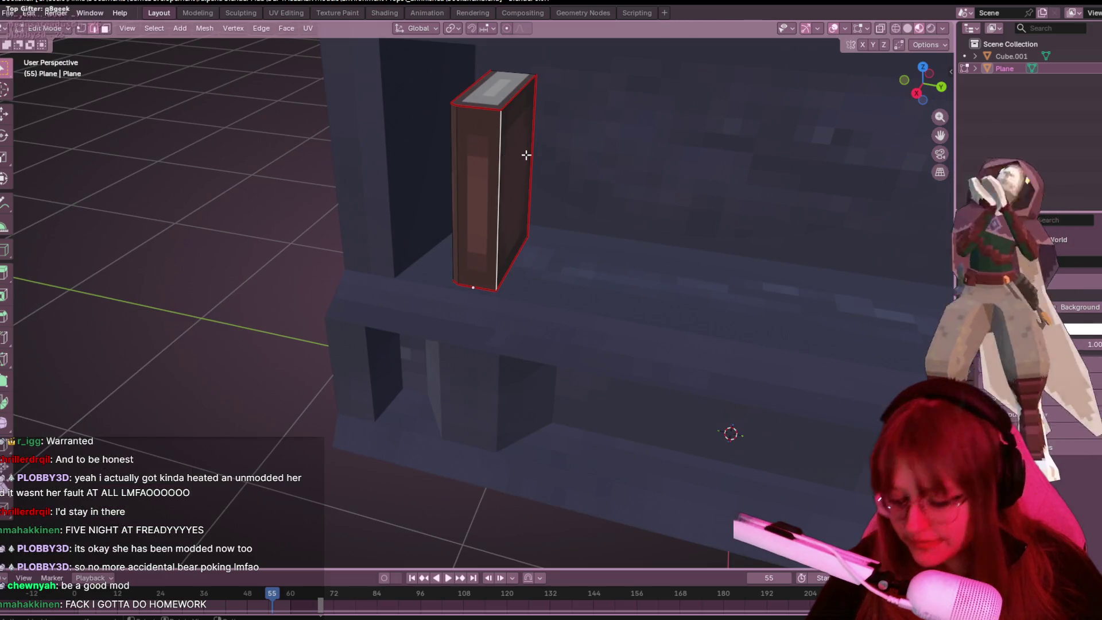
key(ctrl+b)
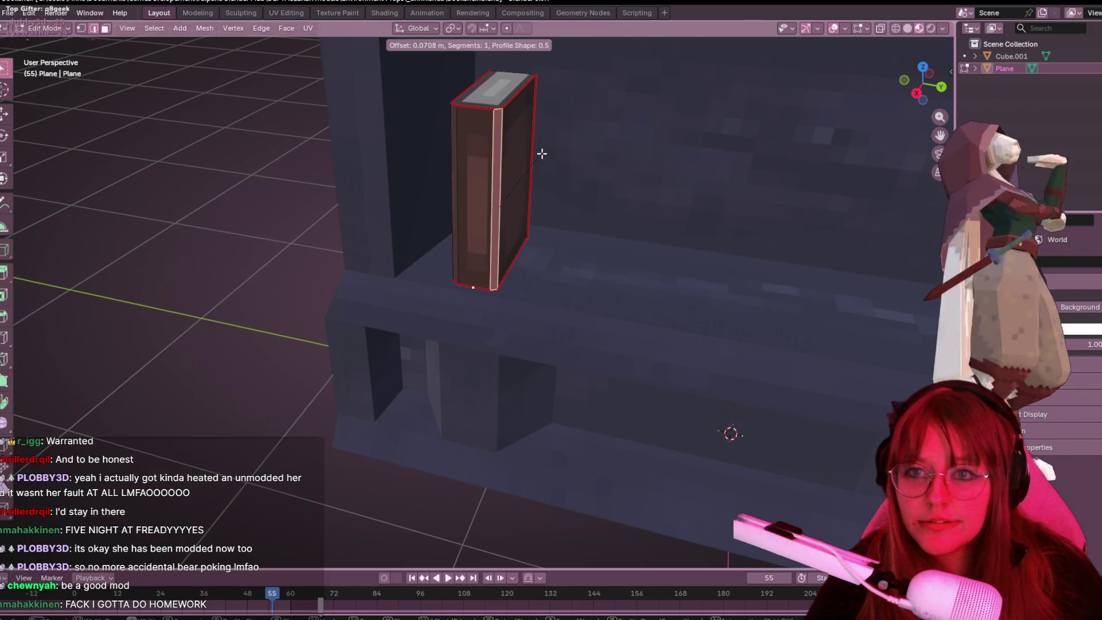
click(544, 154)
Step: Bevel the remaining selected edges about 0.0479 m wide and hide the shelf Cube.001
mouse_move(545, 154)
middle_down()
mouse_move(576, 173)
mouse_move(605, 165)
mouse_move(573, 136)
mouse_move(550, 156)
mouse_move(521, 115)
mouse_move(580, 140)
mouse_move(586, 98)
mouse_move(541, 121)
mouse_move(578, 116)
middle_up()
click(550, 156)
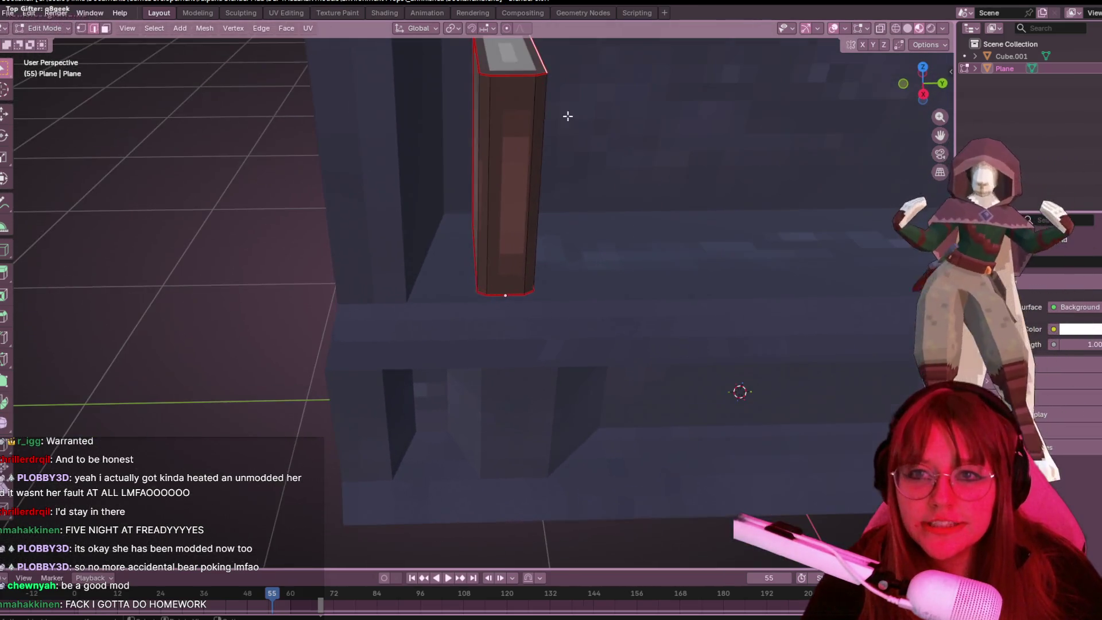
scroll(540, 107, down, 2)
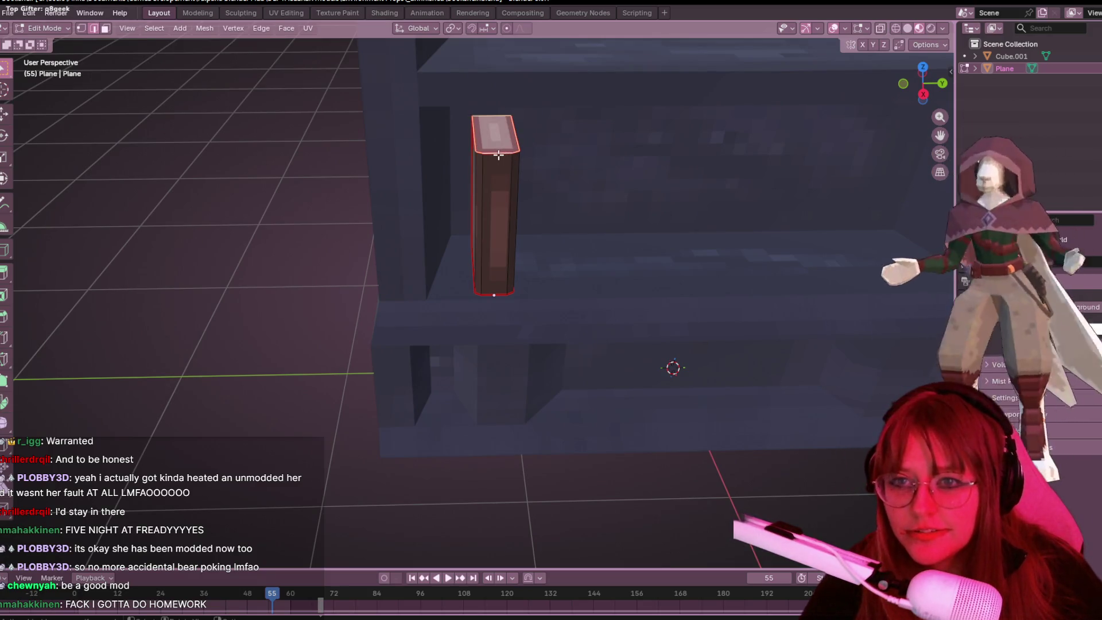
middle_drag(507, 154, 504, 120)
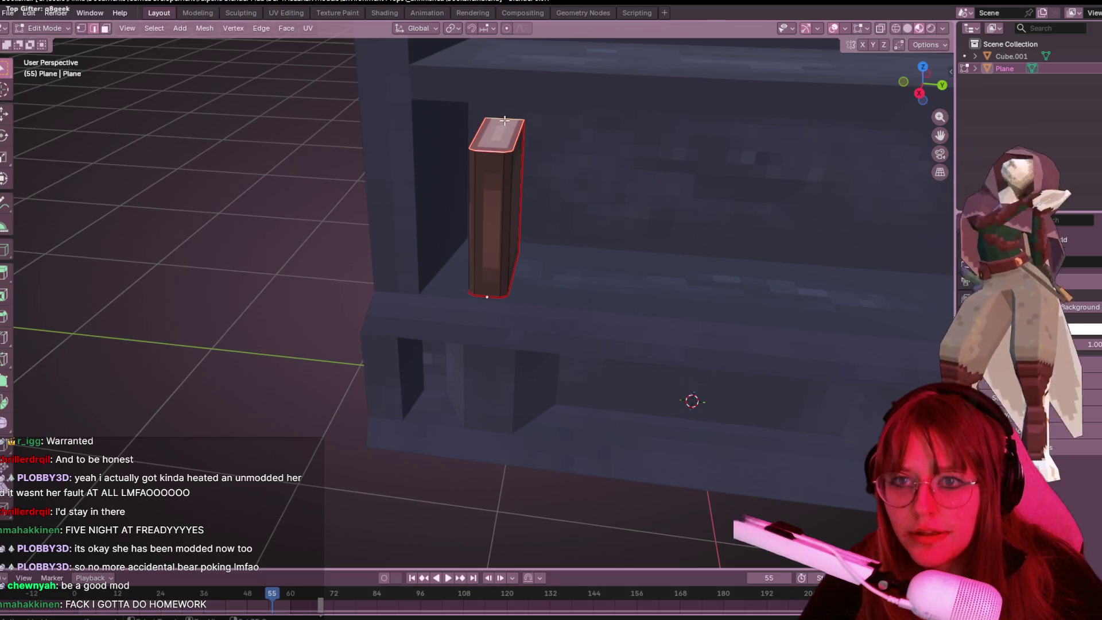
key(ctrl+b)
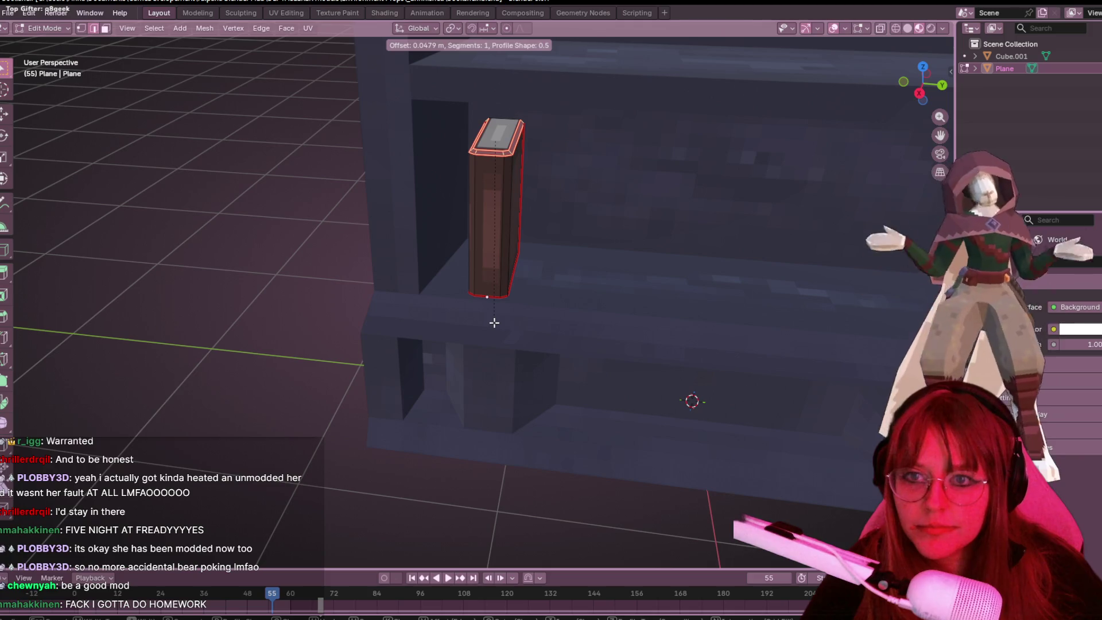
click(492, 321)
scroll(526, 219, up, 2)
scroll(527, 219, down, 2)
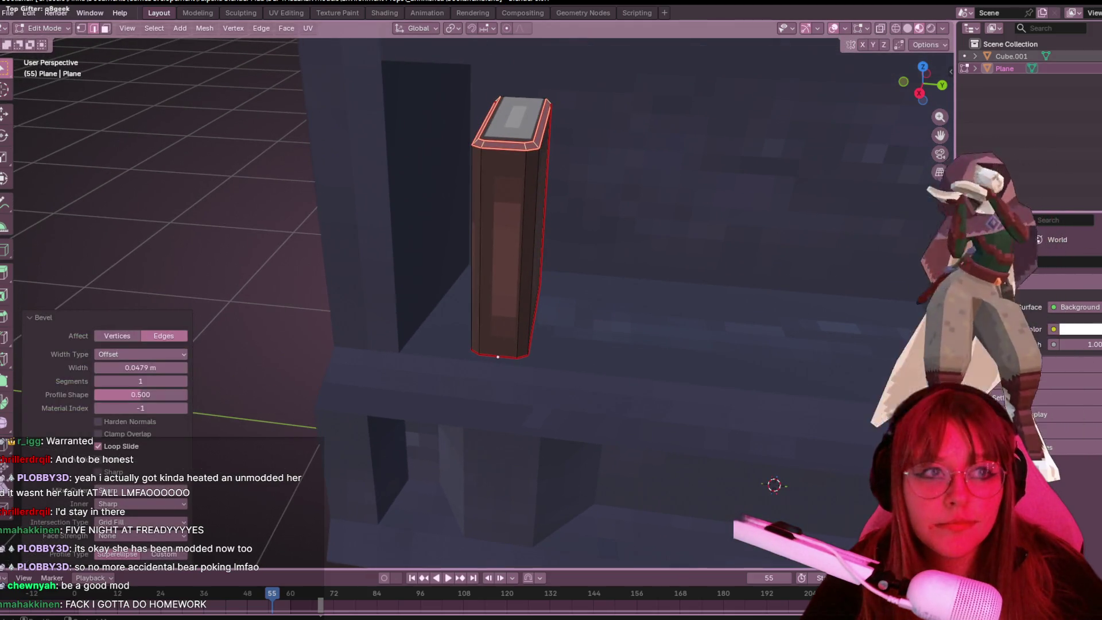
click(1089, 56)
mouse_move(660, 172)
middle_down()
mouse_move(687, 184)
mouse_move(740, 291)
mouse_move(701, 256)
mouse_move(645, 246)
mouse_move(570, 276)
mouse_move(540, 337)
mouse_move(529, 190)
mouse_move(649, 241)
mouse_move(554, 204)
middle_up()
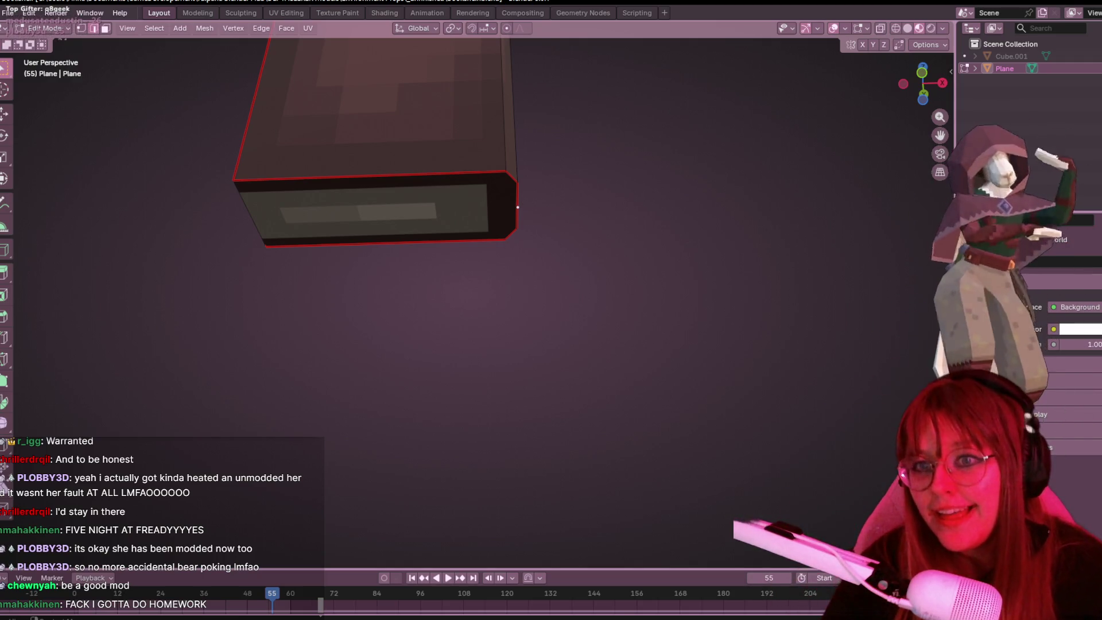
Step: Select the edge along the book's top end, cancelling a stray Extrude Edges
click(422, 178)
mouse_move(421, 179)
middle_down()
mouse_move(337, 180)
mouse_move(416, 130)
middle_up()
right_click(420, 132)
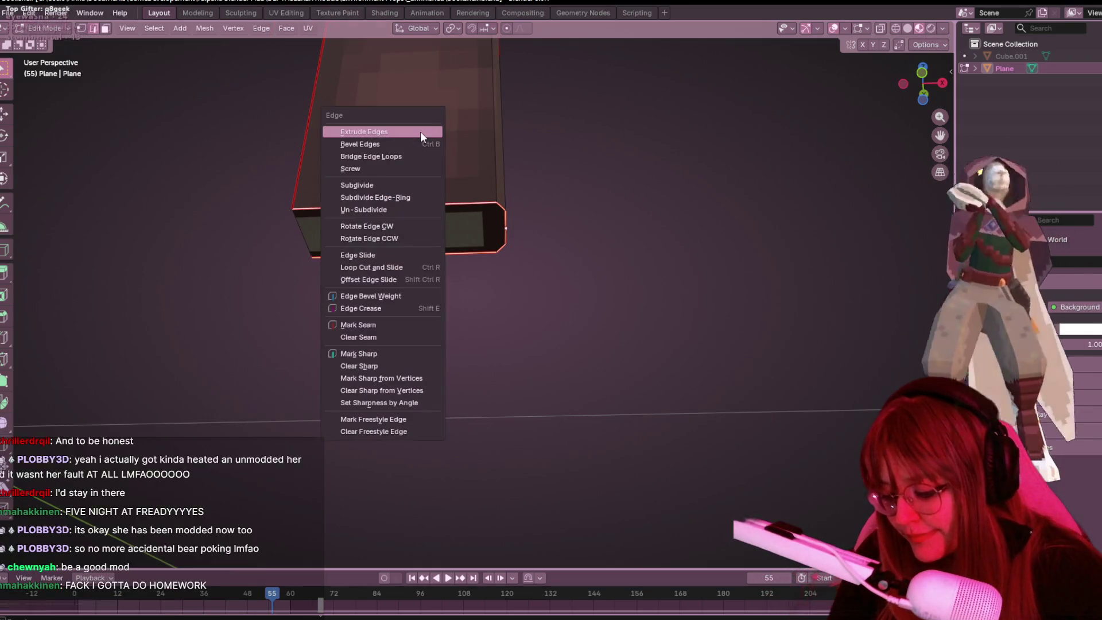
key(Escape)
right_click(468, 128)
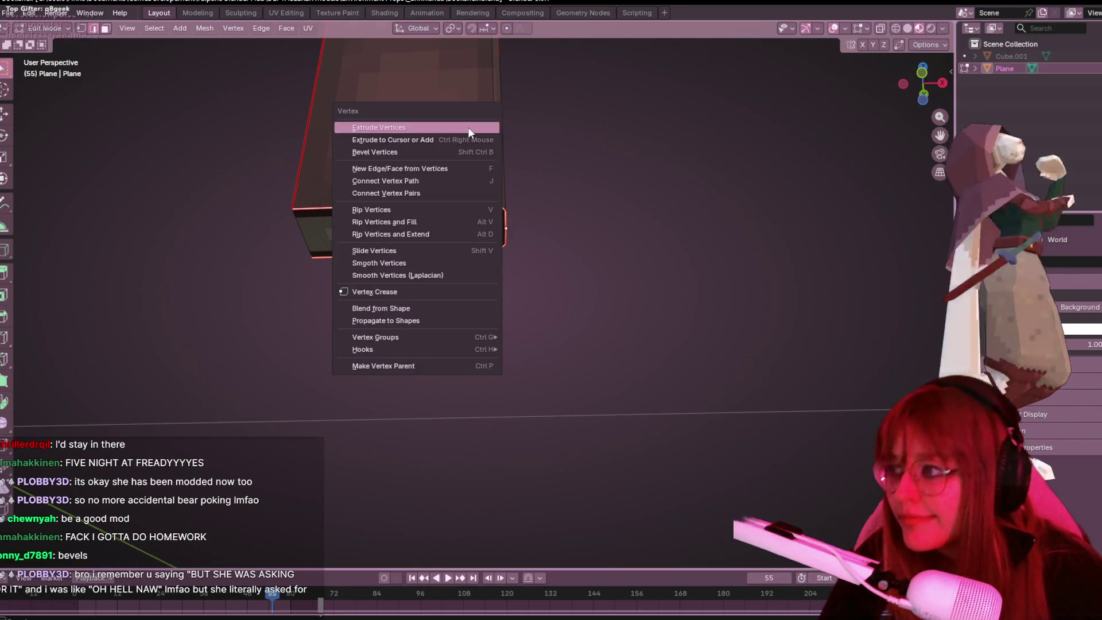
click(467, 126)
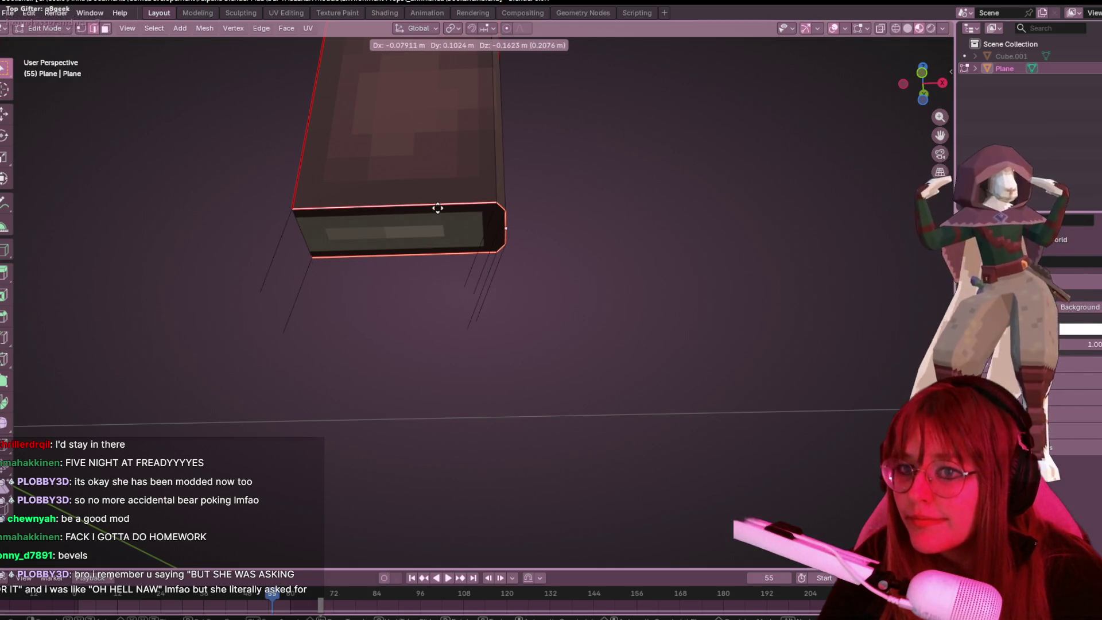
key(Escape)
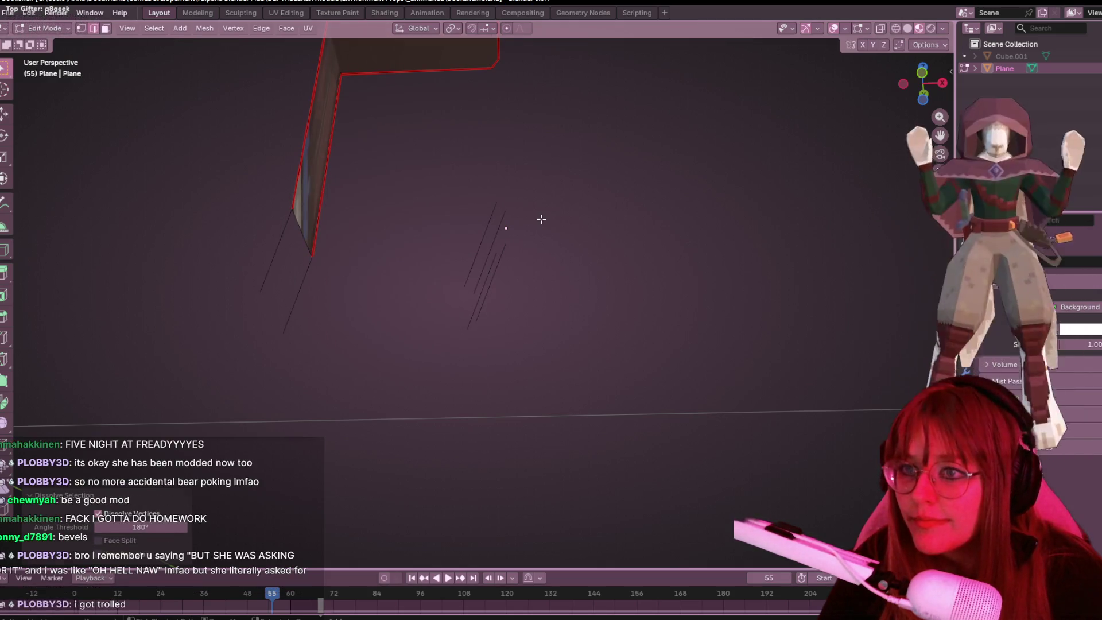
Step: Bevel the edges around the book's end about 0.0324 m, then deselect the new faces
key(ctrl+b)
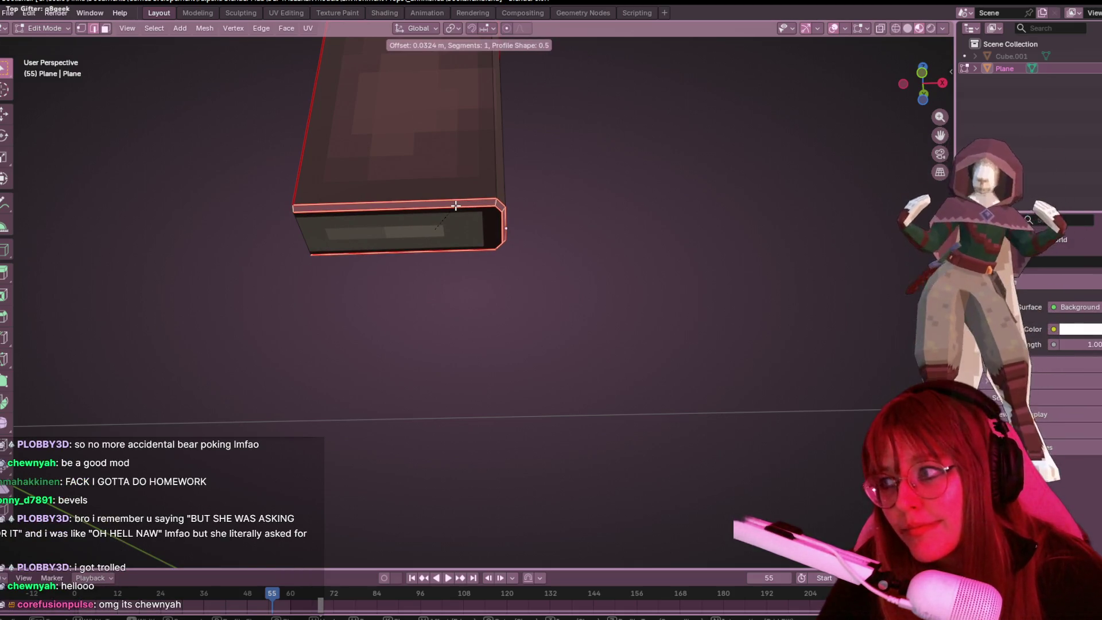
click(456, 205)
mouse_move(624, 179)
middle_down()
mouse_move(600, 224)
mouse_move(545, 259)
mouse_move(457, 216)
middle_up()
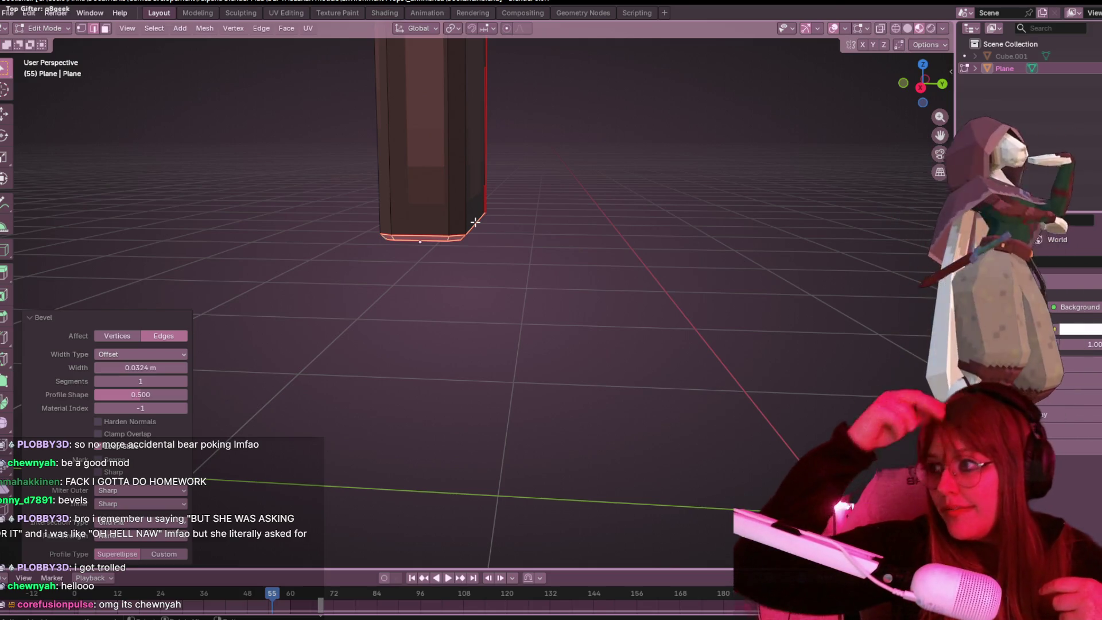
click(568, 239)
middle_drag(512, 197, 519, 130)
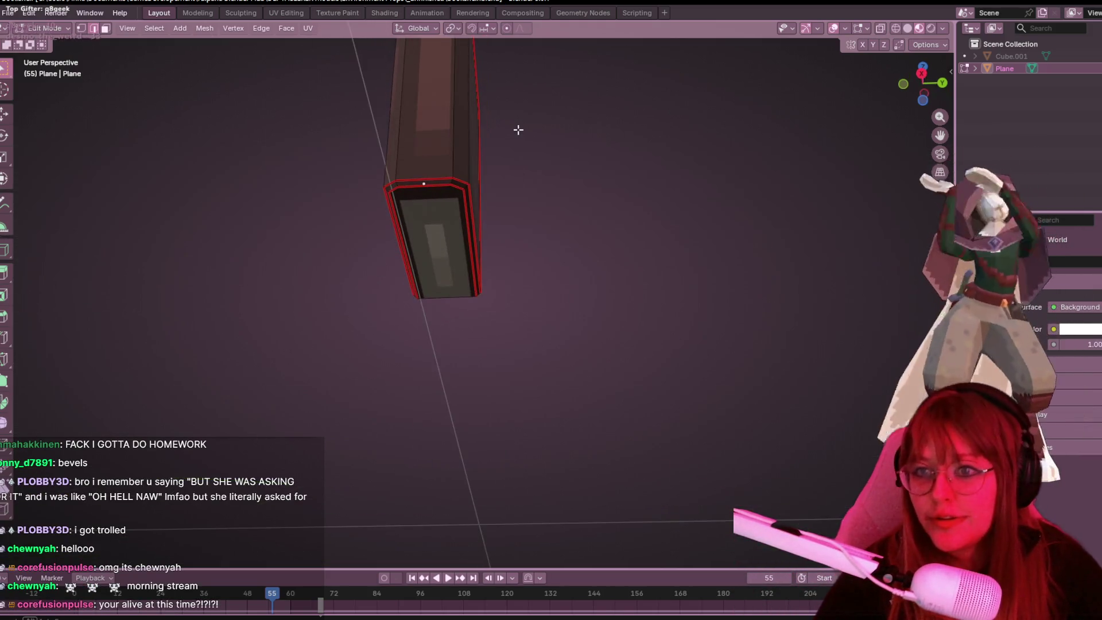
mouse_move(227, 244)
middle_down()
mouse_move(295, 209)
mouse_move(386, 201)
mouse_move(350, 172)
mouse_move(403, 179)
mouse_move(362, 147)
mouse_move(362, 133)
middle_up()
Step: Clear seams from the selected edges of the bevelled book, then deselect its bottom edge
click(365, 156)
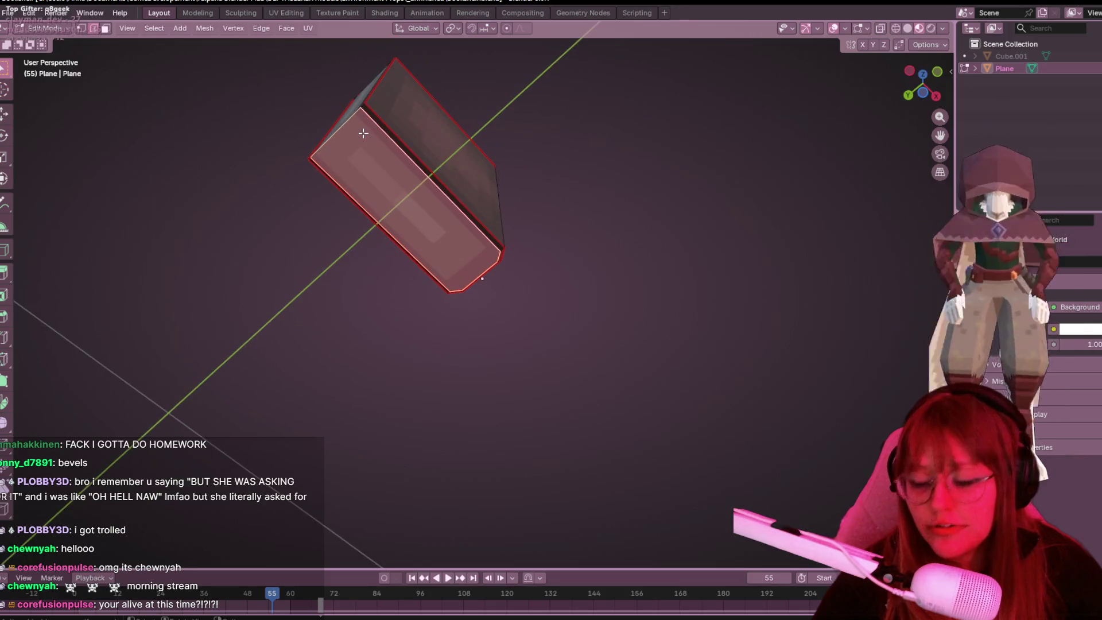
key(ctrl+e)
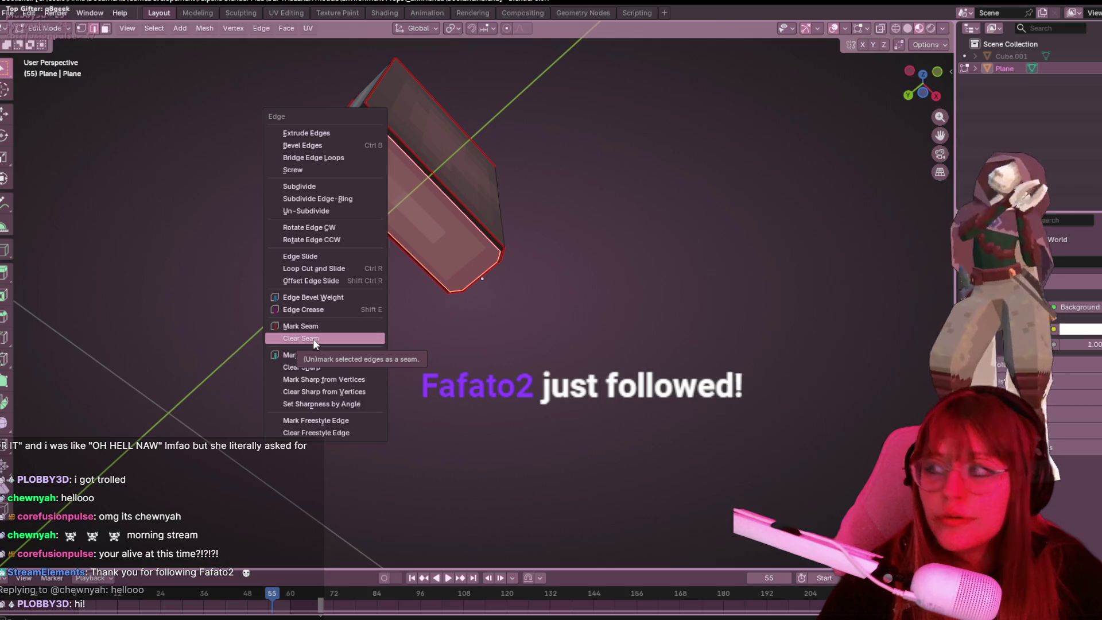
click(312, 338)
mouse_move(312, 338)
middle_down()
mouse_move(512, 322)
mouse_move(565, 275)
middle_up()
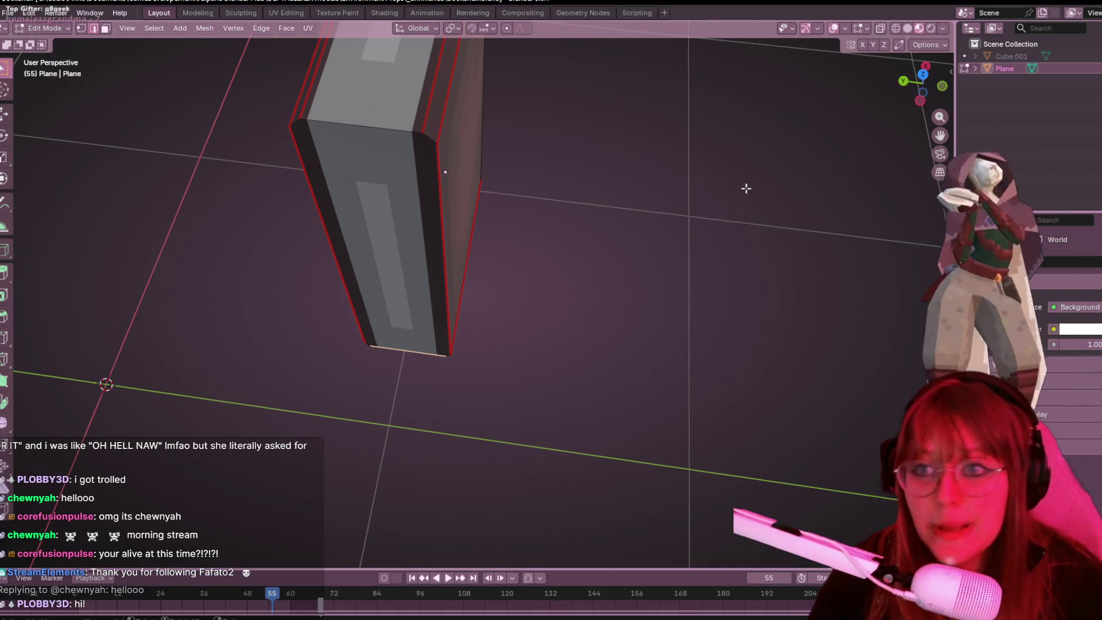
middle_drag(639, 157, 673, 252)
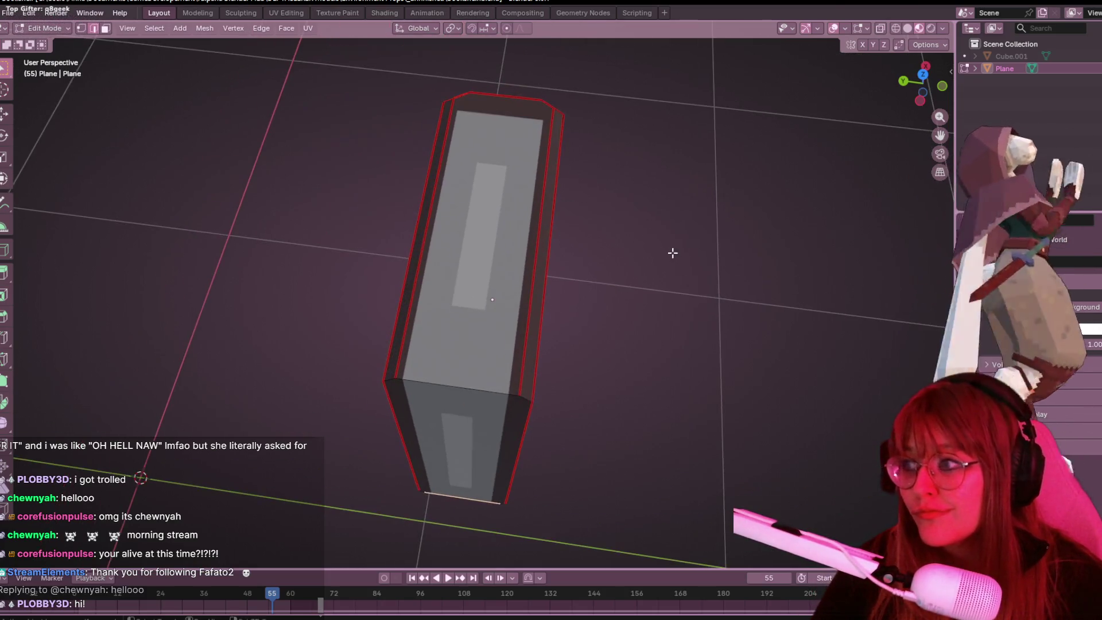
key(a)
click(663, 159)
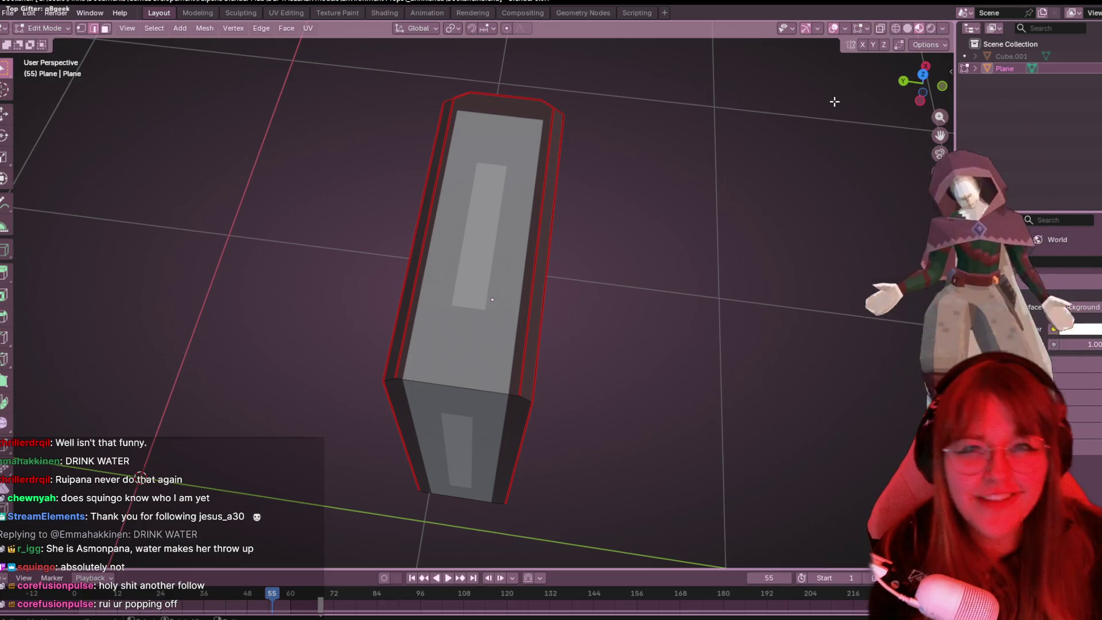
shift+click(539, 229)
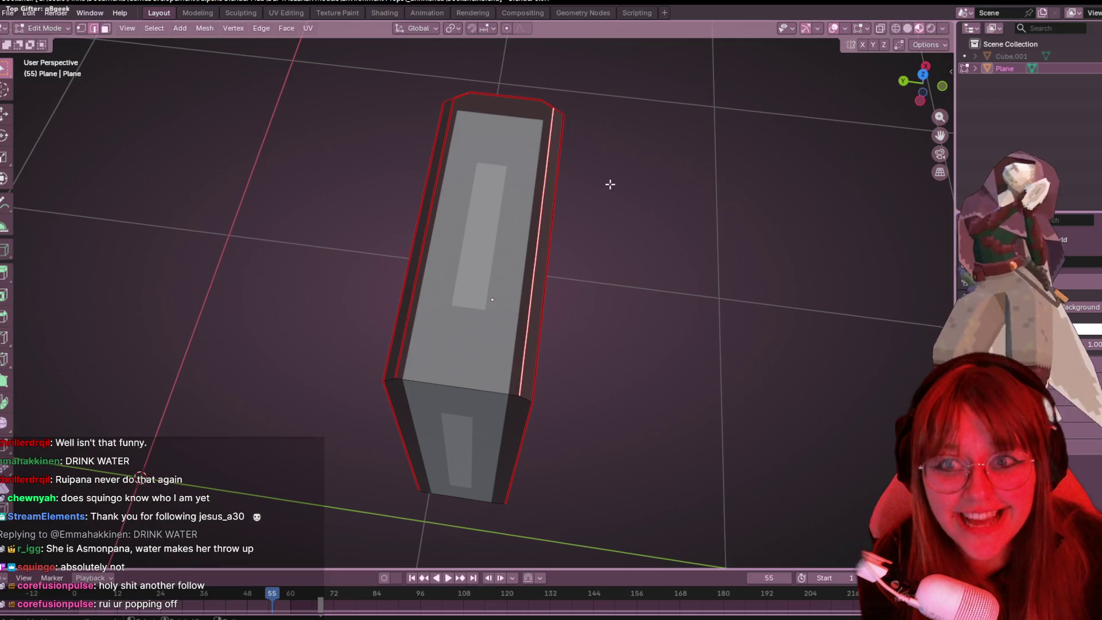
Step: Add the left inner cover edge to the selection and Clear Seam on the selected cover edges
mouse_move(617, 197)
middle_down()
mouse_move(622, 231)
mouse_move(637, 127)
mouse_move(676, 150)
mouse_move(649, 183)
mouse_move(388, 180)
middle_up()
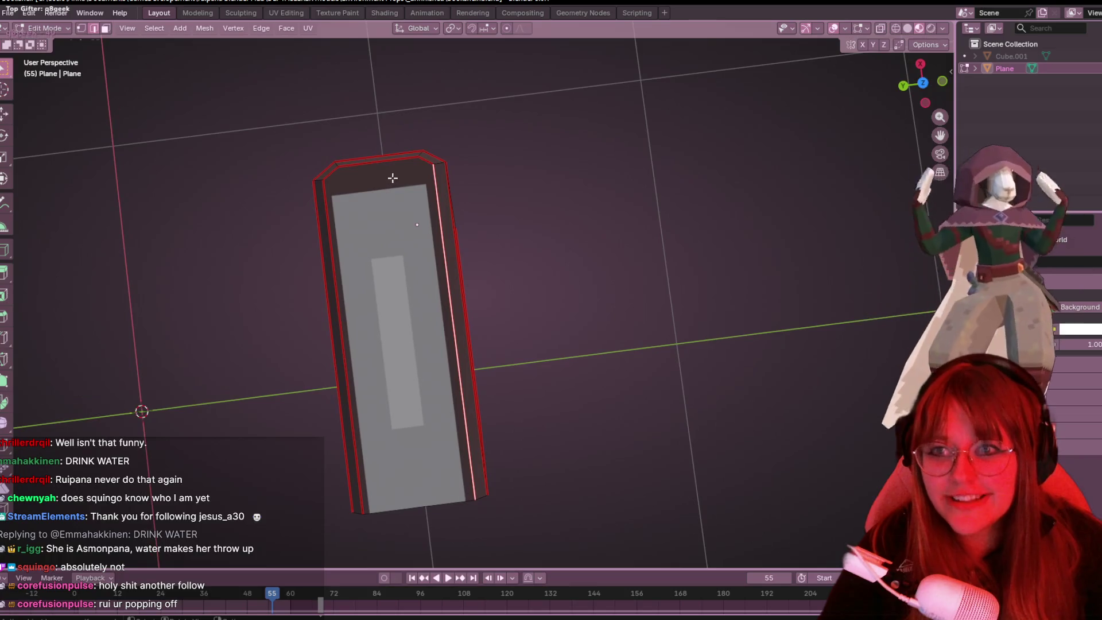
alt+shift+click(331, 212)
key(ctrl+e)
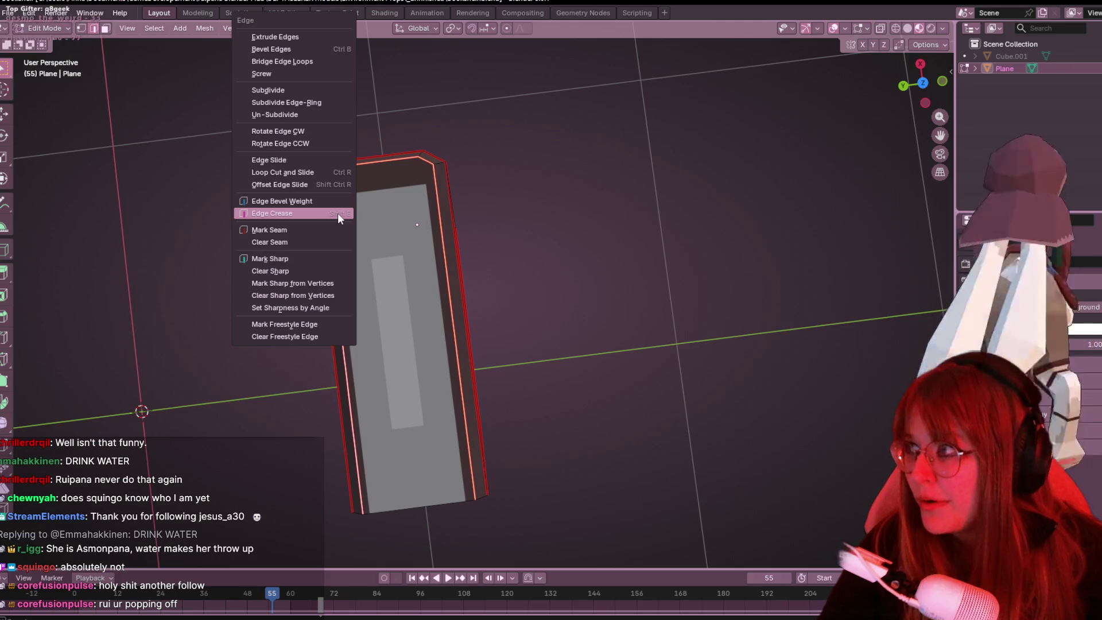
key(Escape)
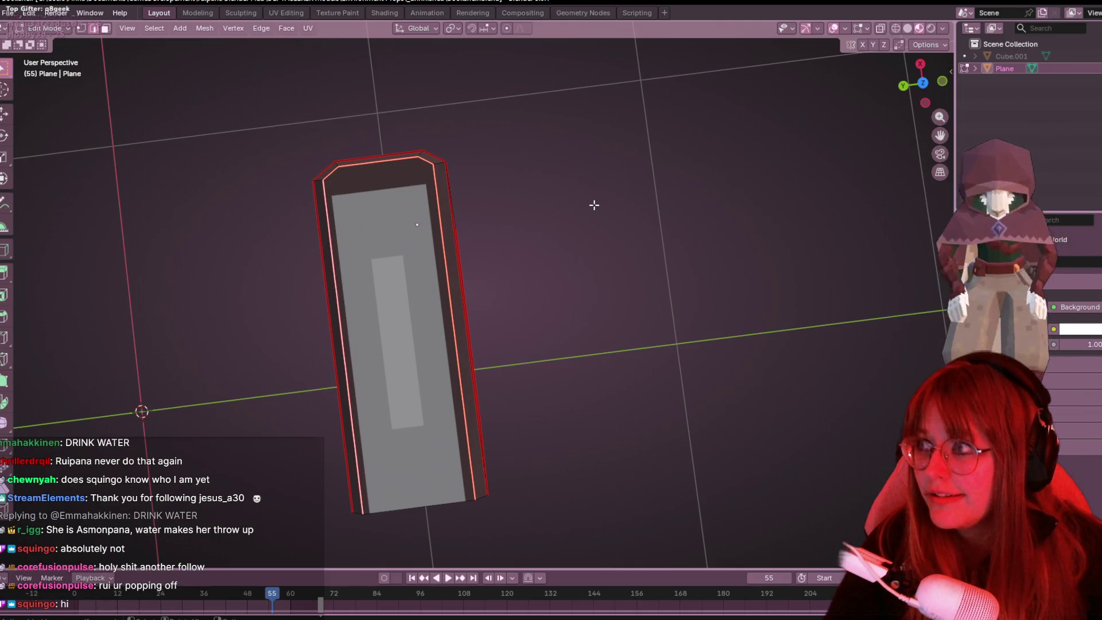
scroll(590, 227, down, 1)
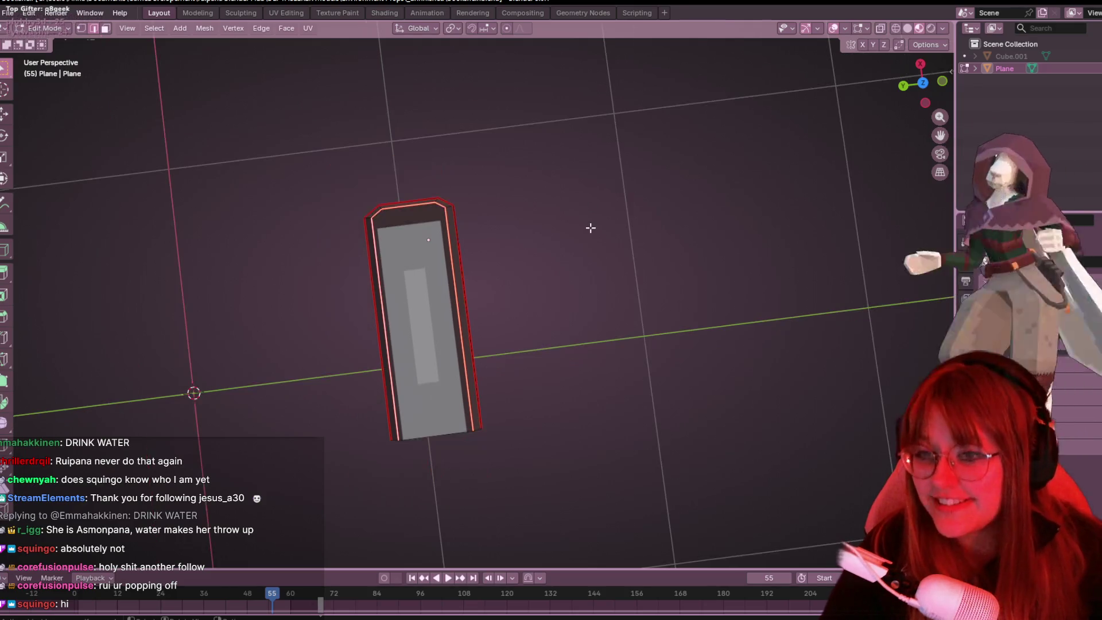
key(ctrl+e)
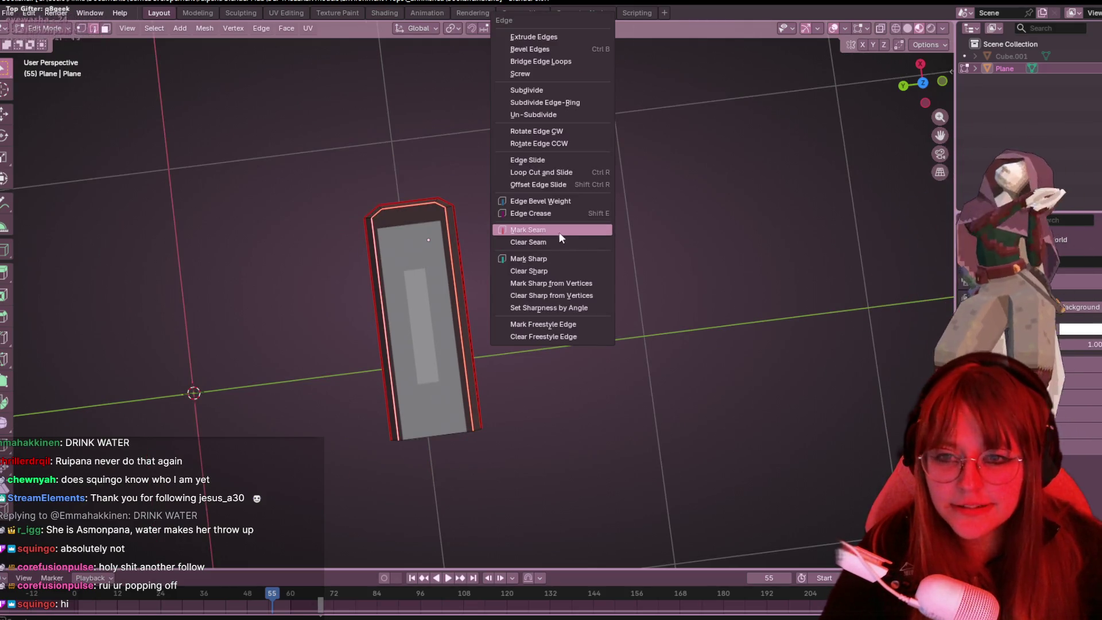
click(547, 240)
mouse_move(594, 323)
middle_down()
mouse_move(610, 337)
mouse_move(568, 315)
mouse_move(495, 312)
mouse_move(463, 273)
mouse_move(470, 284)
mouse_move(581, 295)
mouse_move(602, 266)
mouse_move(590, 297)
mouse_move(597, 369)
mouse_move(553, 312)
mouse_move(518, 293)
mouse_move(536, 423)
mouse_move(483, 365)
middle_up()
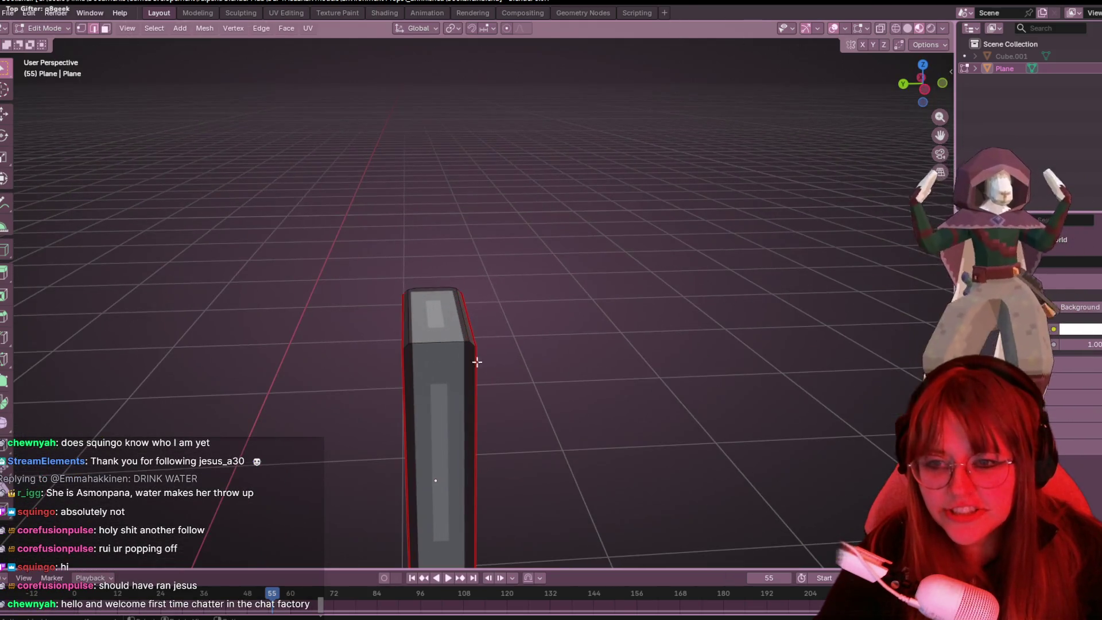
Step: From a front orthographic view, scale the book uniformly to 1.082
mouse_move(406, 350)
middle_down()
mouse_move(457, 360)
mouse_move(396, 374)
mouse_move(410, 392)
mouse_move(490, 297)
middle_up()
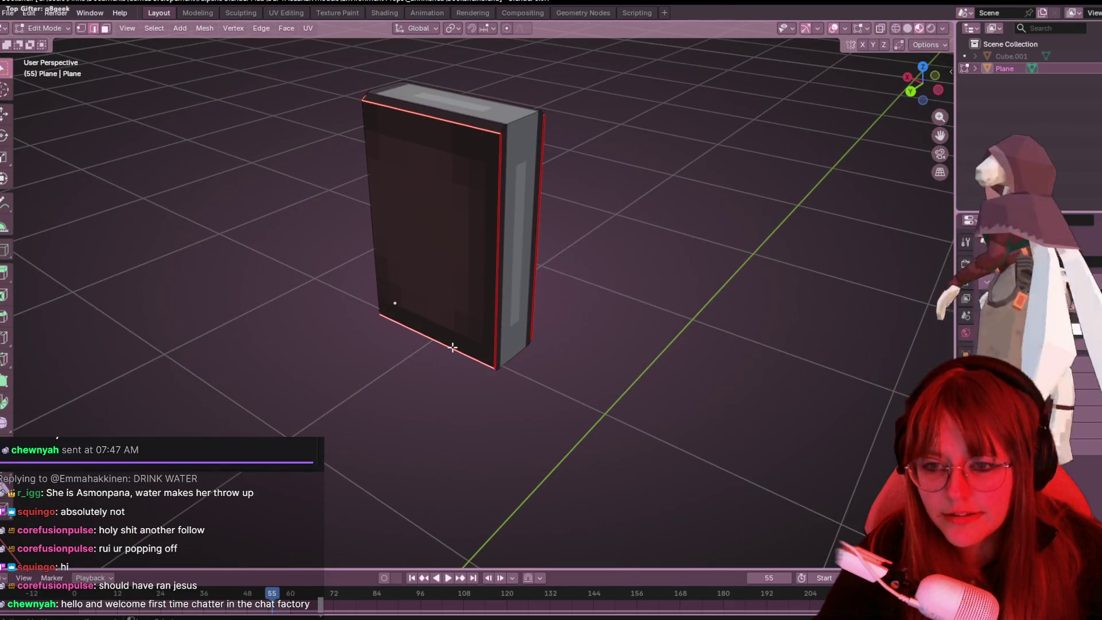
mouse_move(635, 273)
middle_down()
mouse_move(581, 232)
mouse_move(467, 247)
middle_up()
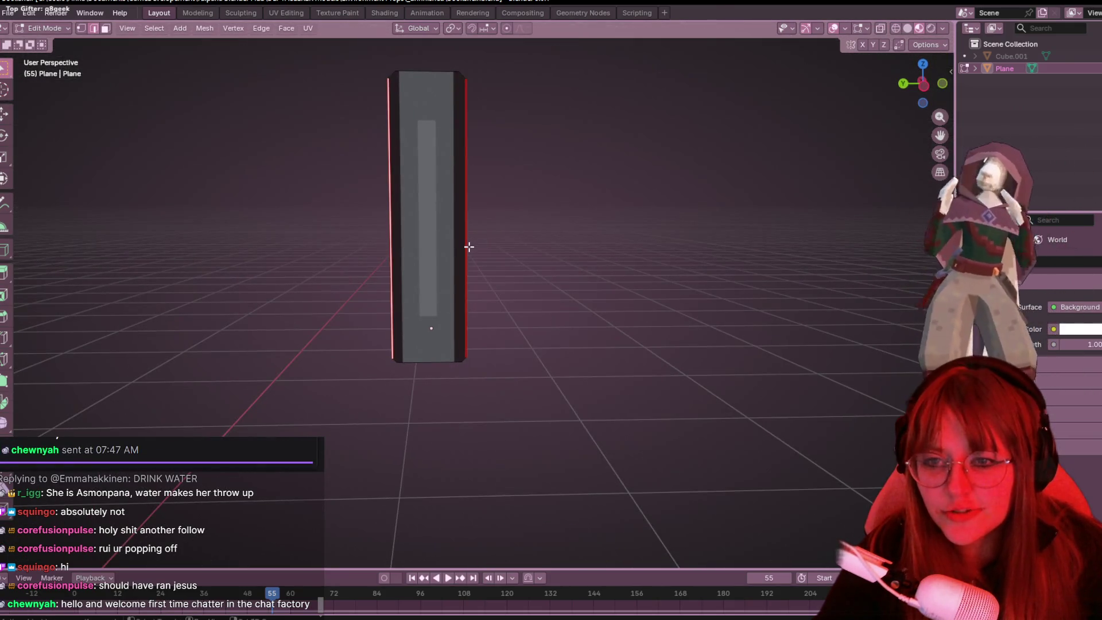
mouse_move(673, 216)
middle_down()
mouse_move(505, 206)
mouse_move(730, 161)
middle_up()
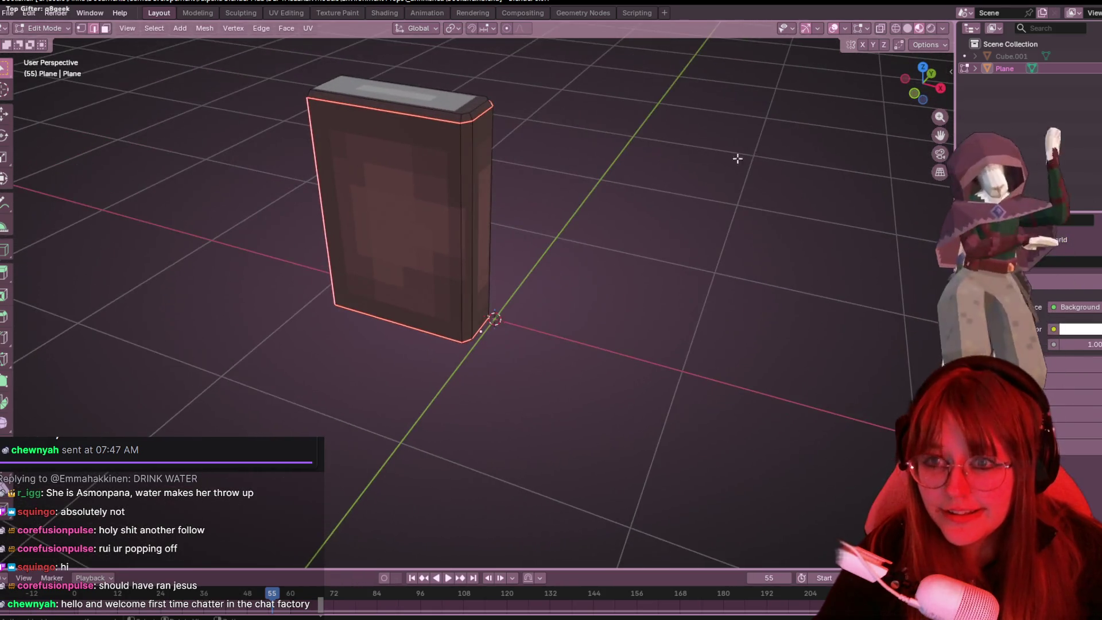
click(914, 94)
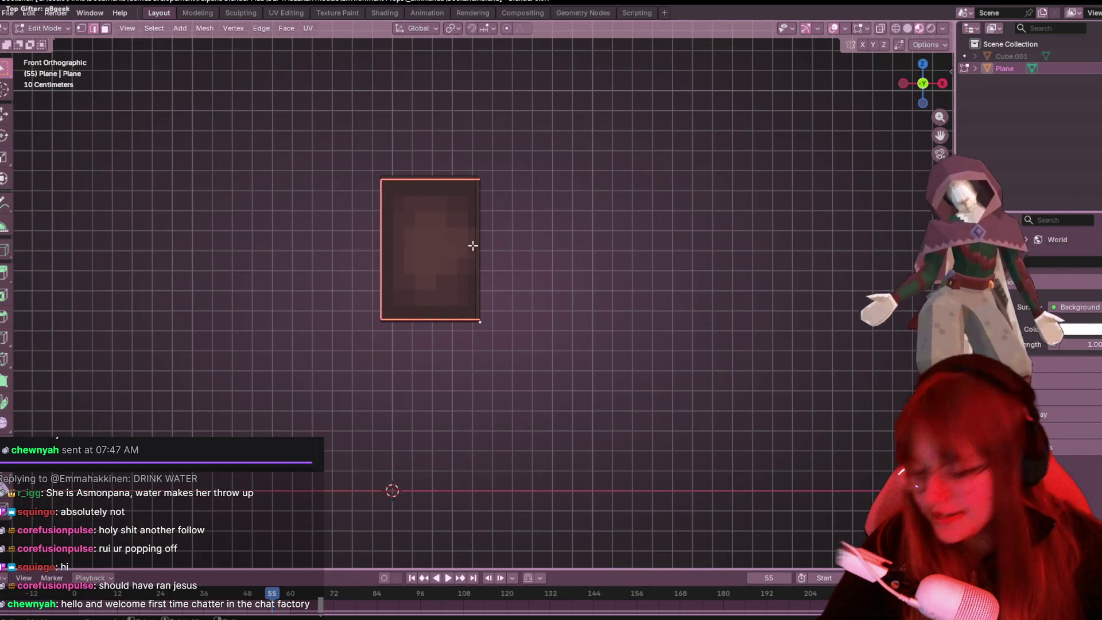
key(s)
click(545, 230)
mouse_move(545, 231)
middle_down()
mouse_move(580, 264)
mouse_move(691, 246)
mouse_move(706, 285)
mouse_move(470, 274)
middle_up()
scroll(415, 202, up, 3)
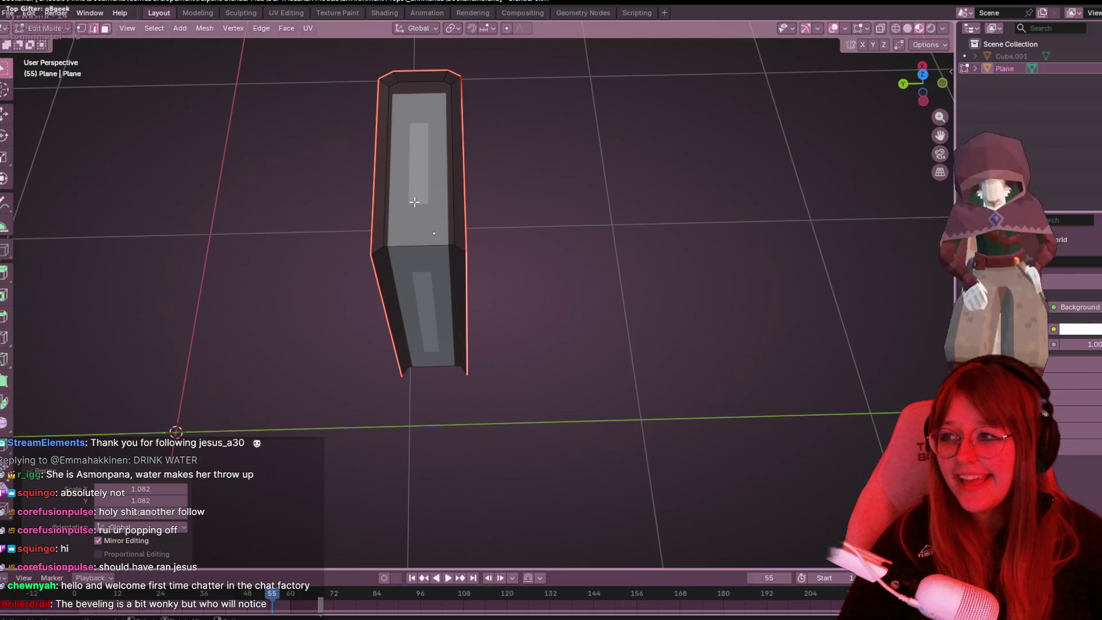
Step: From a top view, cancel a trial edge move and return to Object Mode
mouse_move(557, 546)
middle_down()
mouse_move(630, 278)
mouse_move(655, 257)
mouse_move(777, 315)
mouse_move(524, 315)
mouse_move(530, 371)
mouse_move(595, 246)
mouse_move(561, 322)
mouse_move(854, 26)
middle_up()
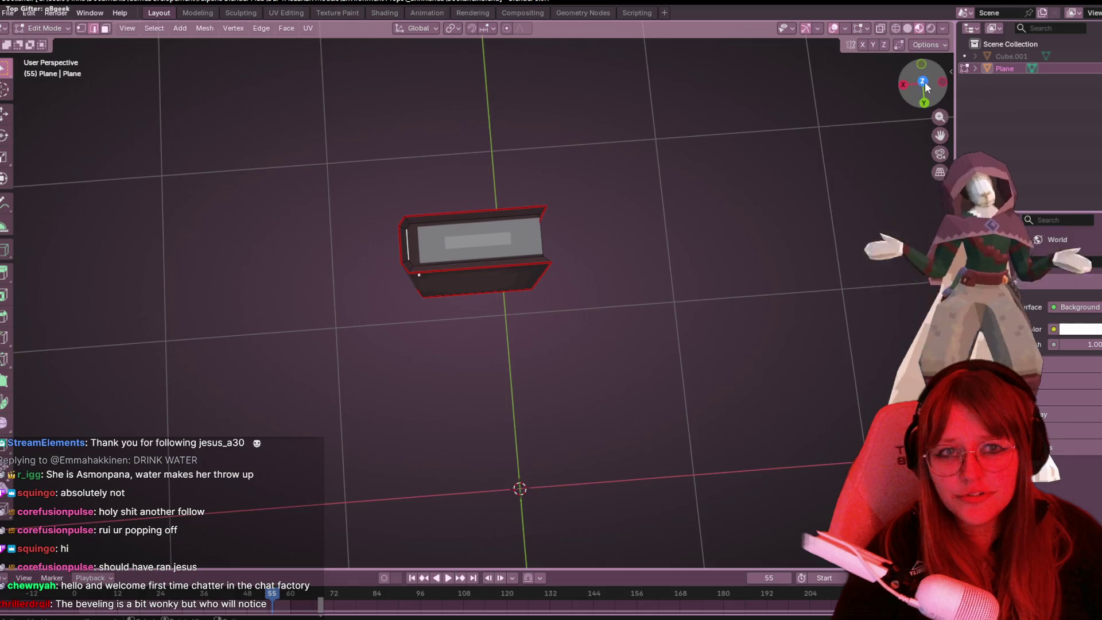
click(922, 83)
scroll(478, 252, up, 3)
key(g)
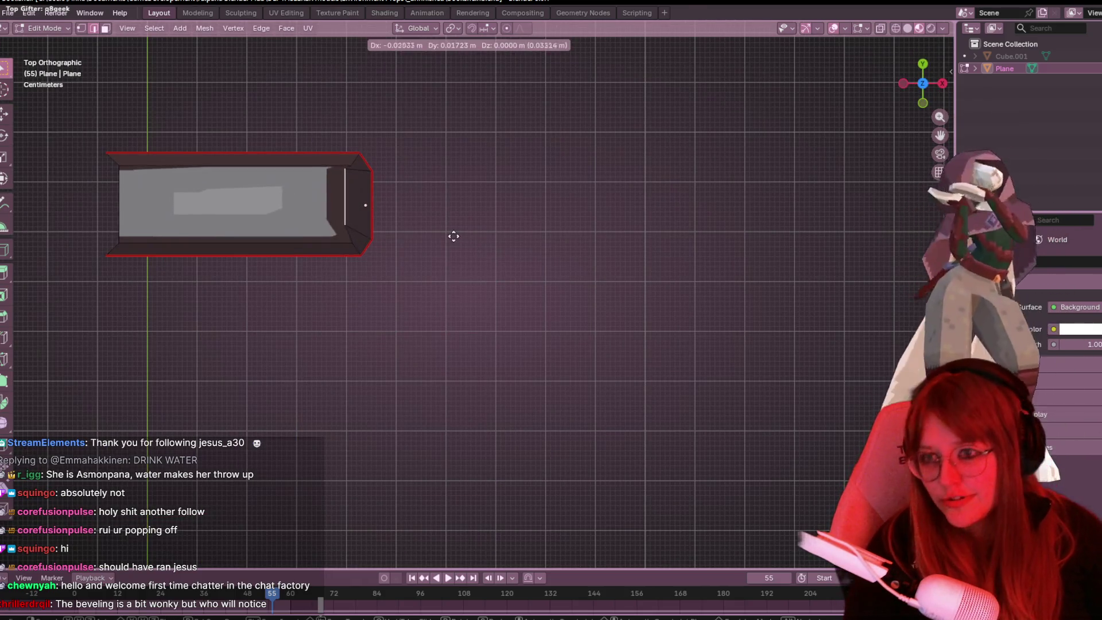
key(Escape)
mouse_move(455, 218)
middle_down()
mouse_move(511, 236)
mouse_move(512, 292)
mouse_move(608, 285)
mouse_move(687, 320)
mouse_move(549, 128)
mouse_move(437, 156)
mouse_move(140, 386)
mouse_move(765, 207)
mouse_move(795, 317)
mouse_move(780, 370)
mouse_move(685, 274)
mouse_move(528, 258)
mouse_move(507, 189)
mouse_move(512, 137)
mouse_move(526, 121)
mouse_move(505, 376)
mouse_move(337, 321)
mouse_move(309, 287)
middle_up()
key(Tab)
mouse_move(405, 267)
middle_down()
mouse_move(476, 352)
mouse_move(109, 348)
mouse_move(430, 27)
mouse_move(675, 138)
mouse_move(715, 263)
mouse_move(105, 263)
mouse_move(91, 278)
middle_up()
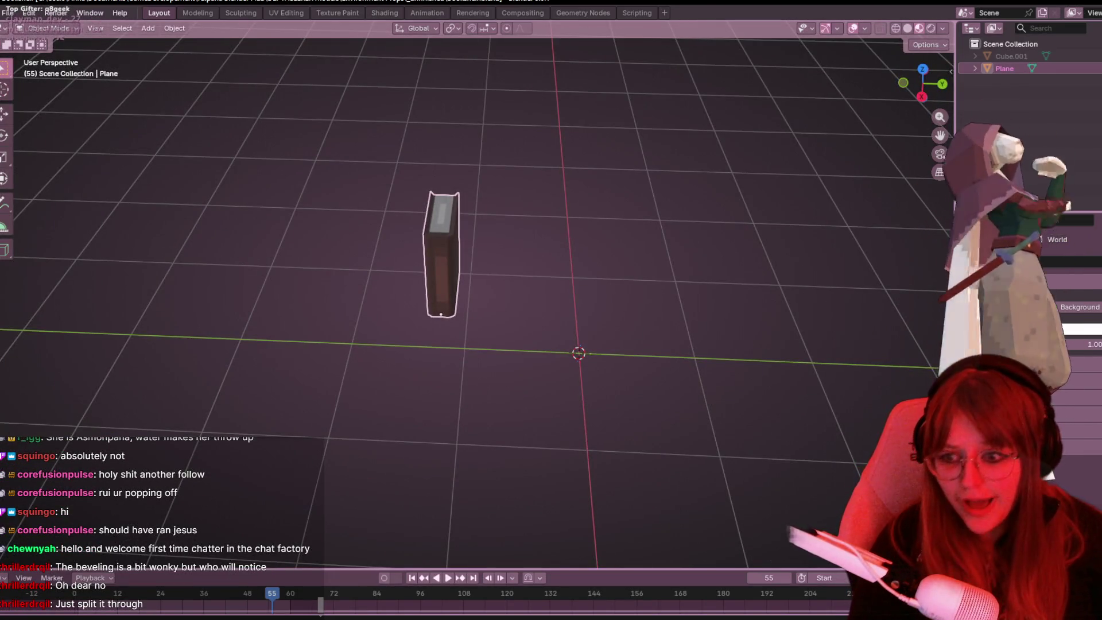
key(super+shift+s)
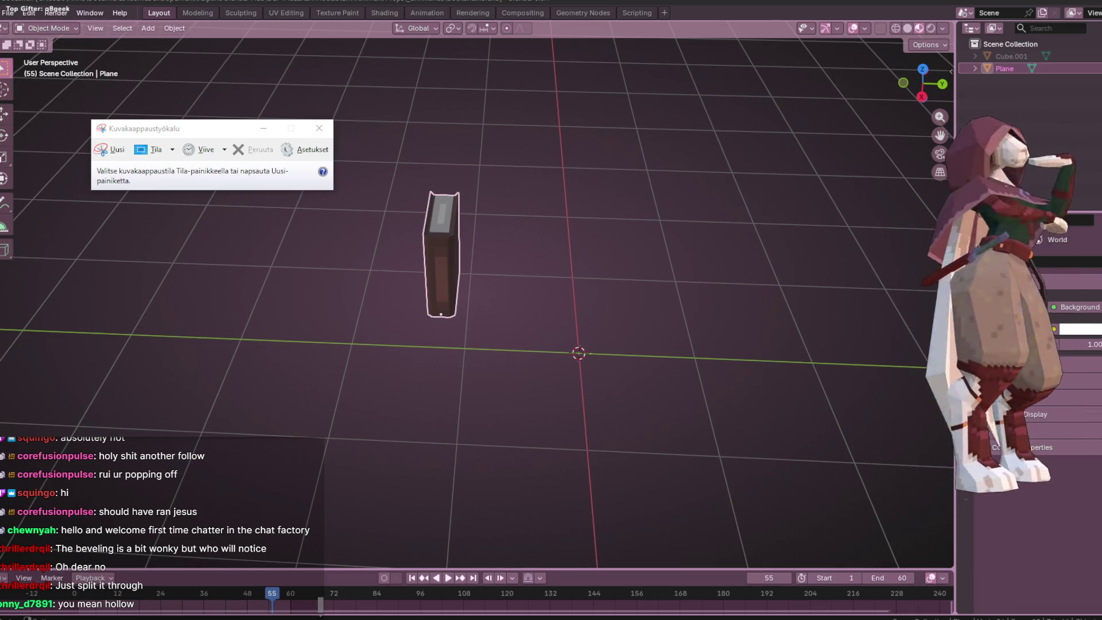
click(965, 413)
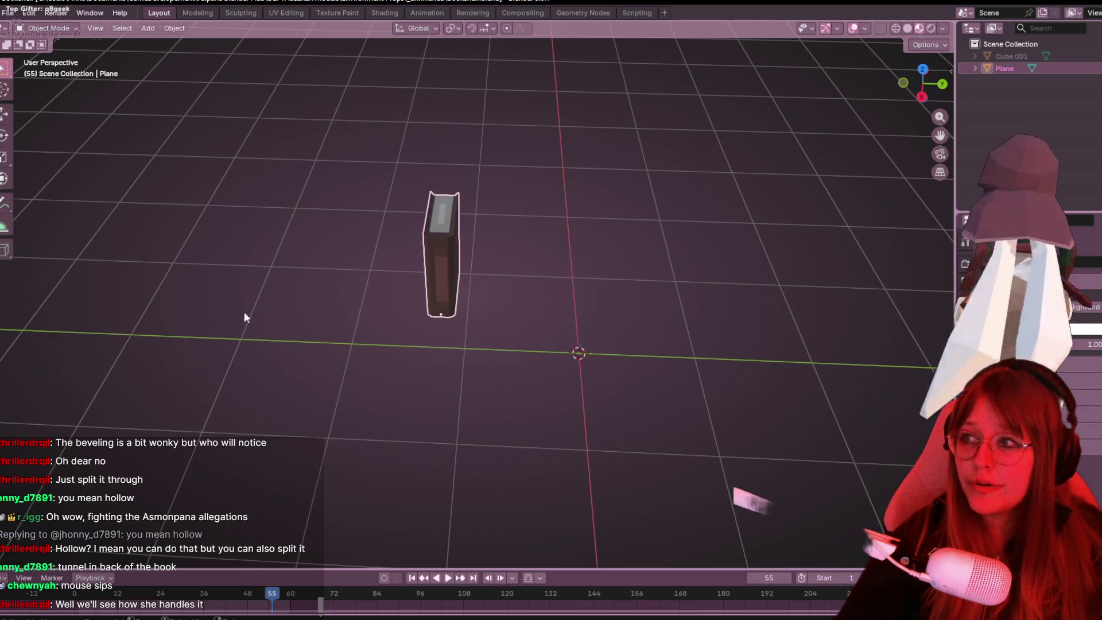
mouse_move(467, 201)
middle_down()
mouse_move(583, 206)
mouse_move(624, 137)
mouse_move(601, 204)
middle_up()
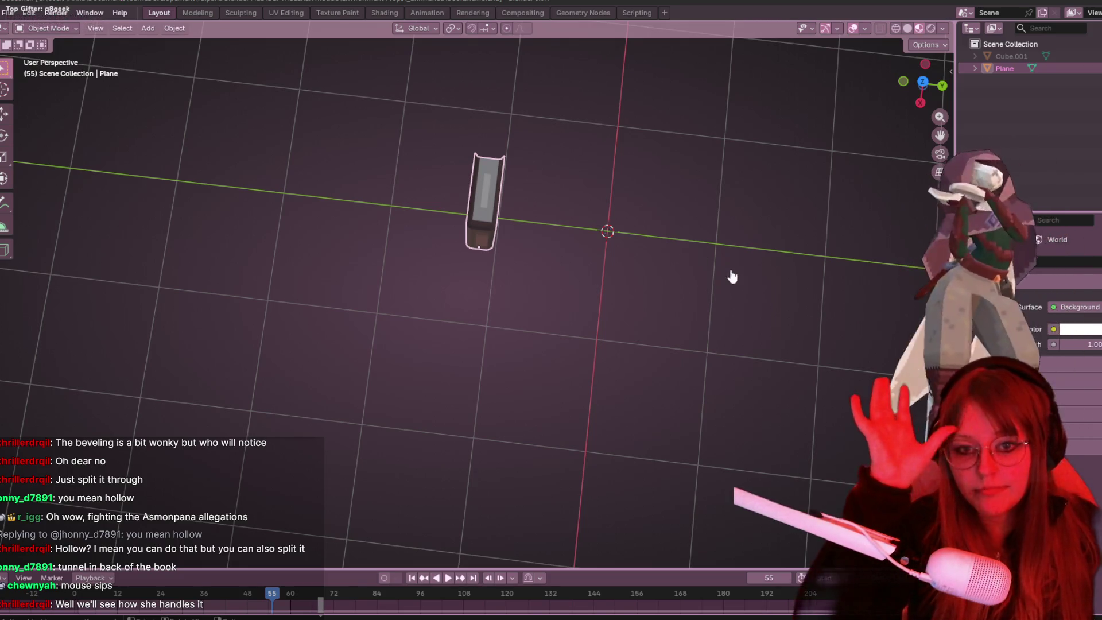
mouse_move(770, 277)
middle_down()
mouse_move(669, 183)
mouse_move(542, 138)
mouse_move(523, 246)
mouse_move(519, 233)
mouse_move(446, 209)
middle_up()
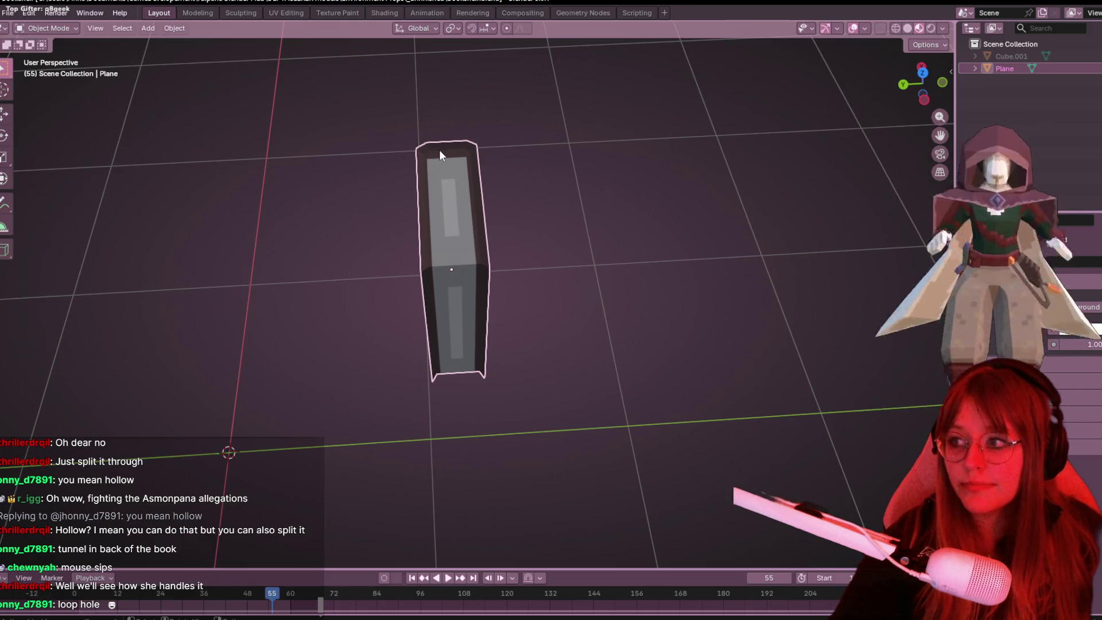
Step: Exit local view to restore the bookshelf and move the whole book mesh onto its bottom shelf
mouse_move(501, 90)
middle_down()
mouse_move(654, 177)
mouse_move(672, 256)
middle_up()
key(Tab)
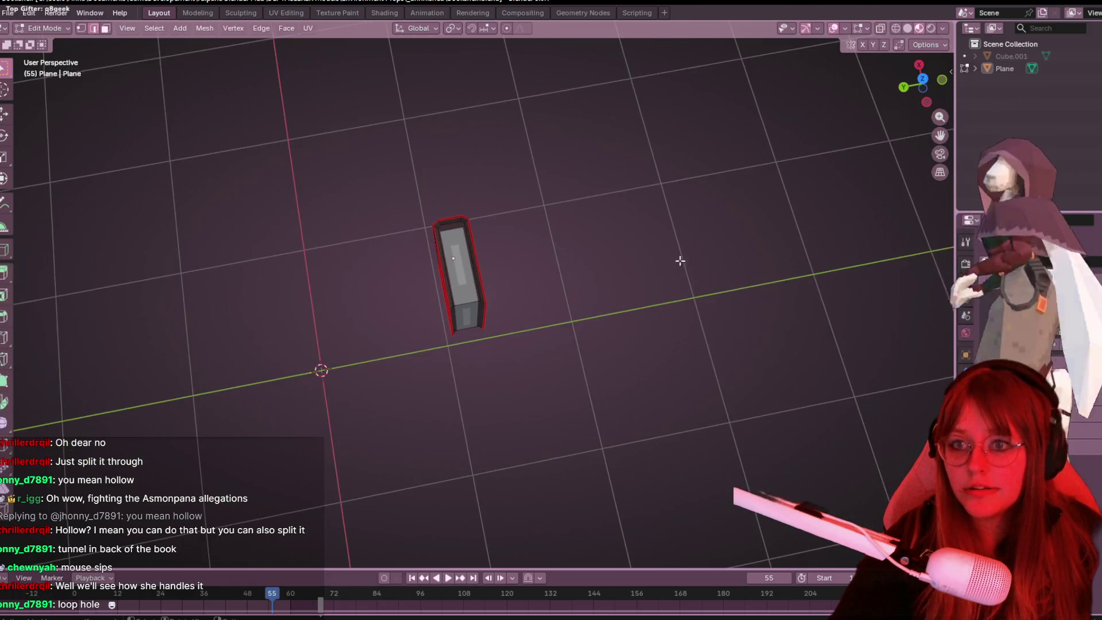
key(KP_Divide)
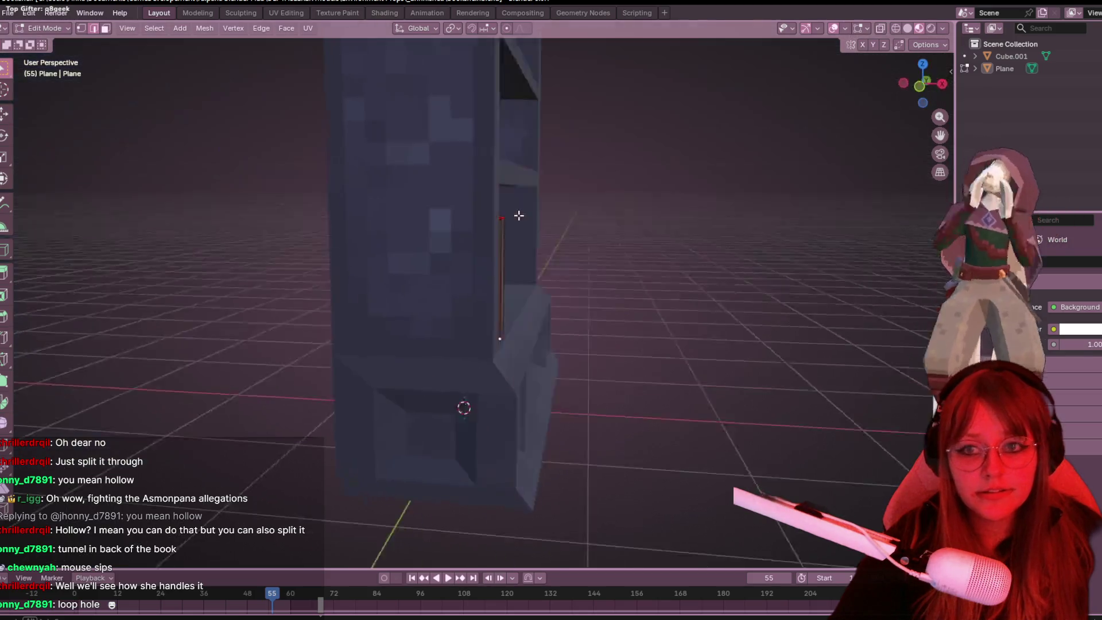
key(a)
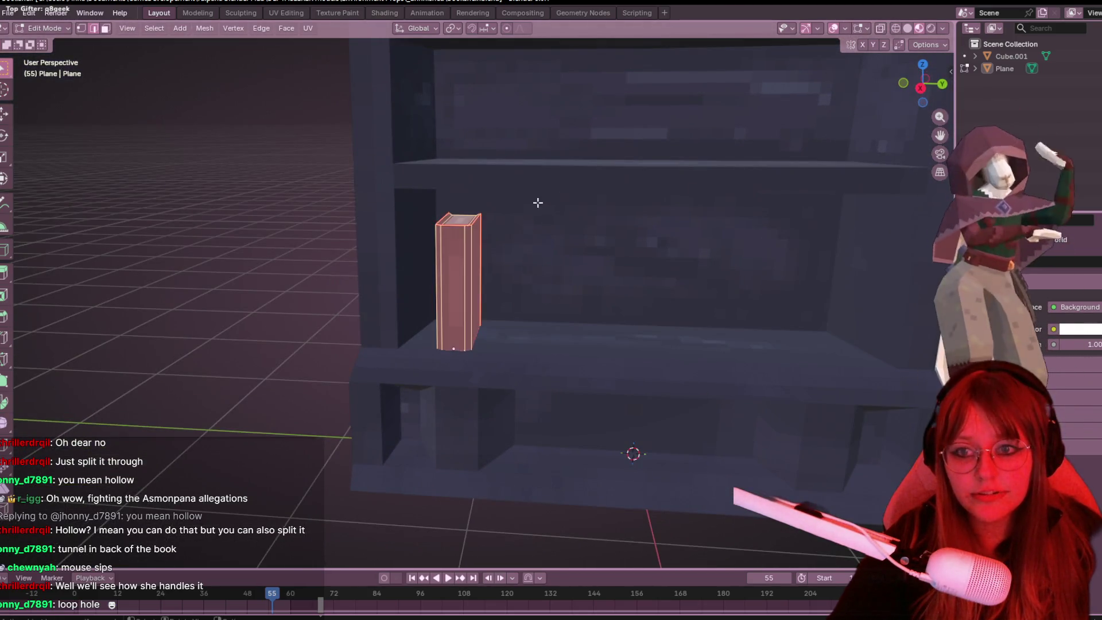
scroll(892, 124, down, 2)
key(KP_3)
scroll(635, 308, up, 3)
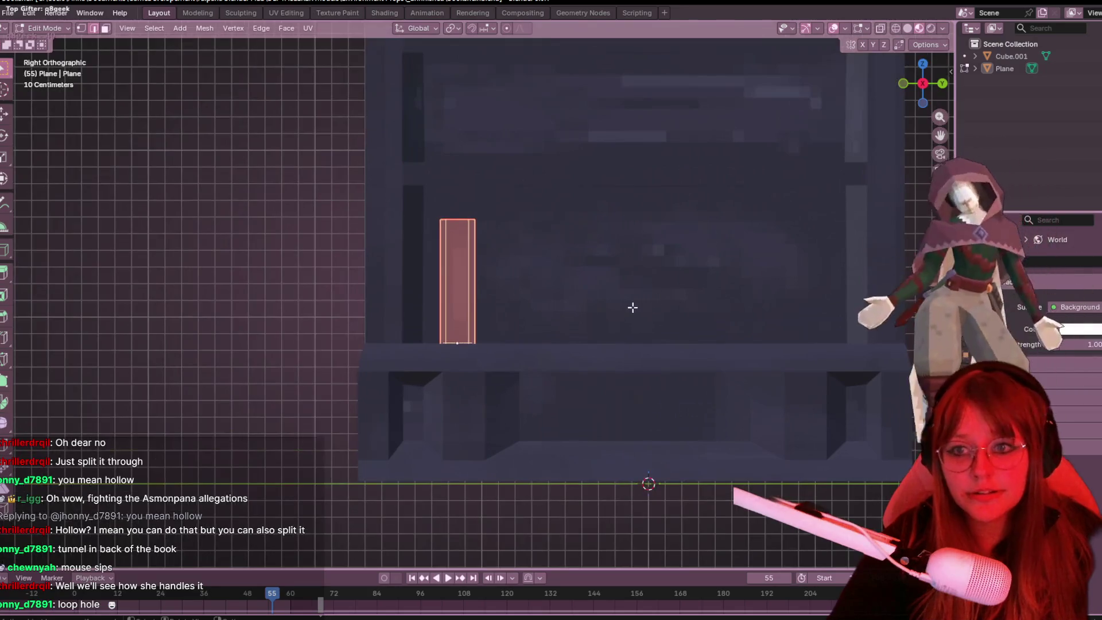
key(g)
click(596, 295)
key(Tab)
mouse_move(607, 292)
middle_down()
mouse_move(637, 260)
mouse_move(822, 312)
mouse_move(821, 343)
mouse_move(794, 310)
middle_up()
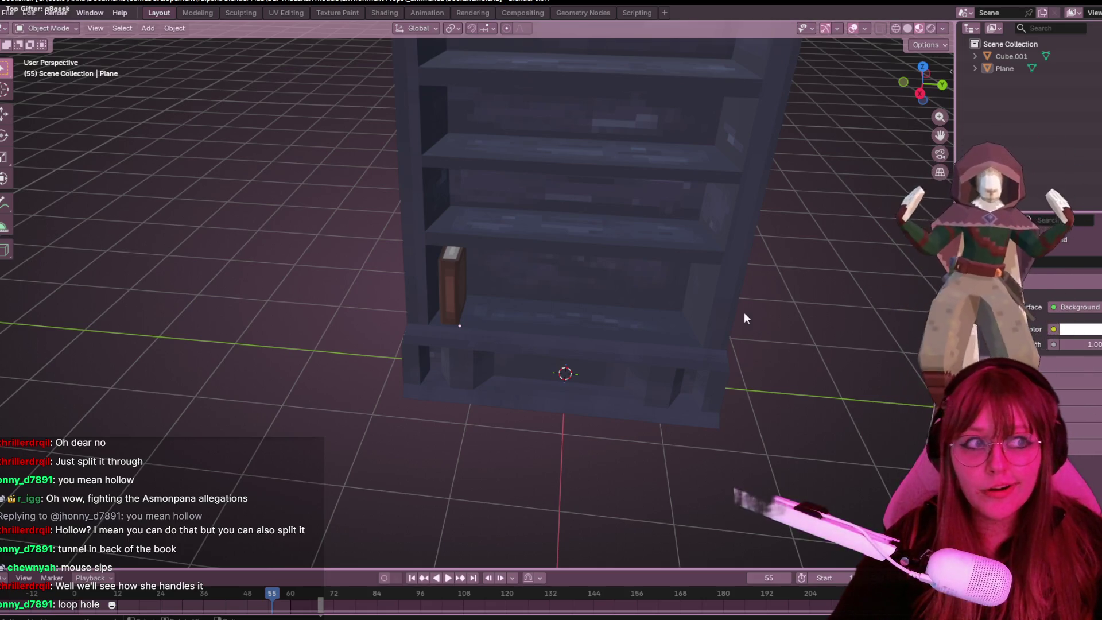
scroll(654, 204, up, 2)
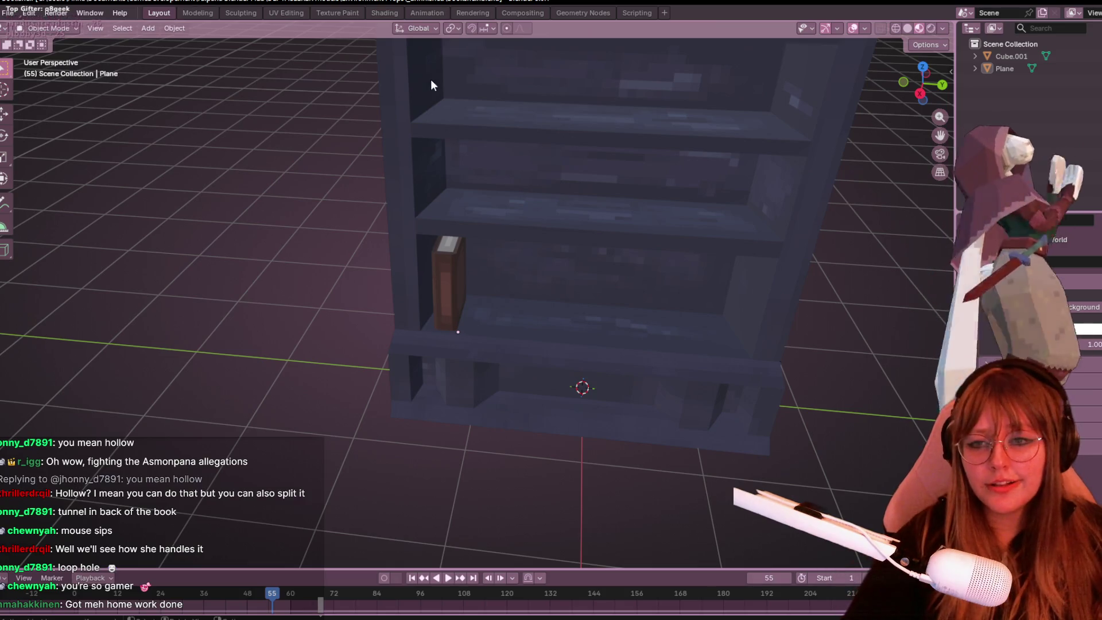
Step: Duplicate the book on the shelf and drop the copy to the right of the shelf
mouse_move(497, 214)
middle_down()
mouse_move(574, 242)
mouse_move(415, 234)
middle_up()
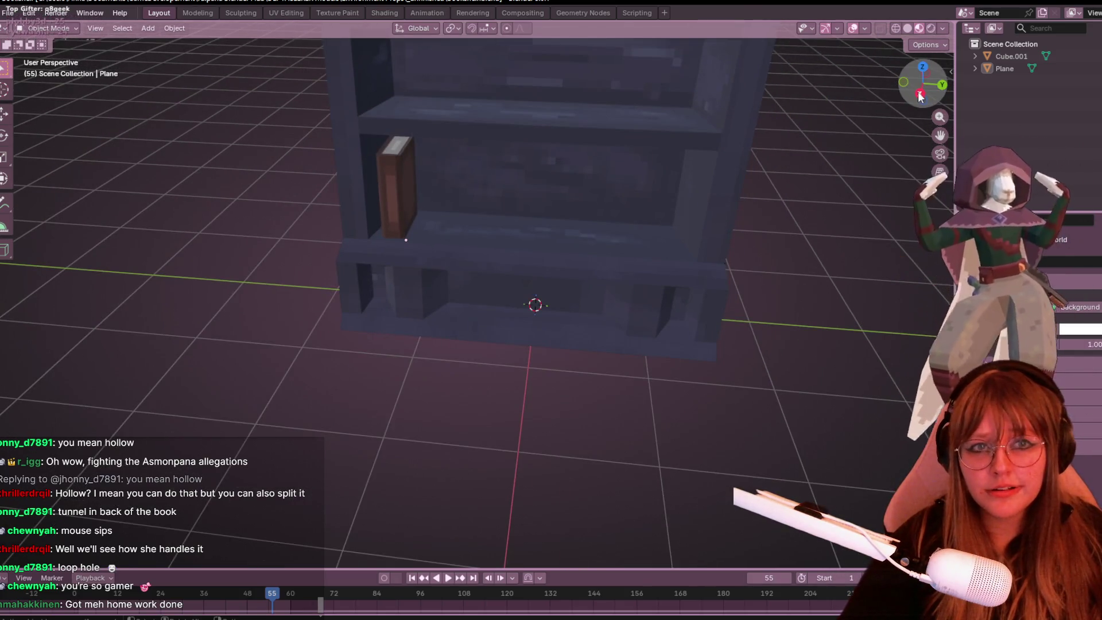
key(KP_3)
click(390, 215)
scroll(491, 219, down, 2)
scroll(500, 218, up, 3)
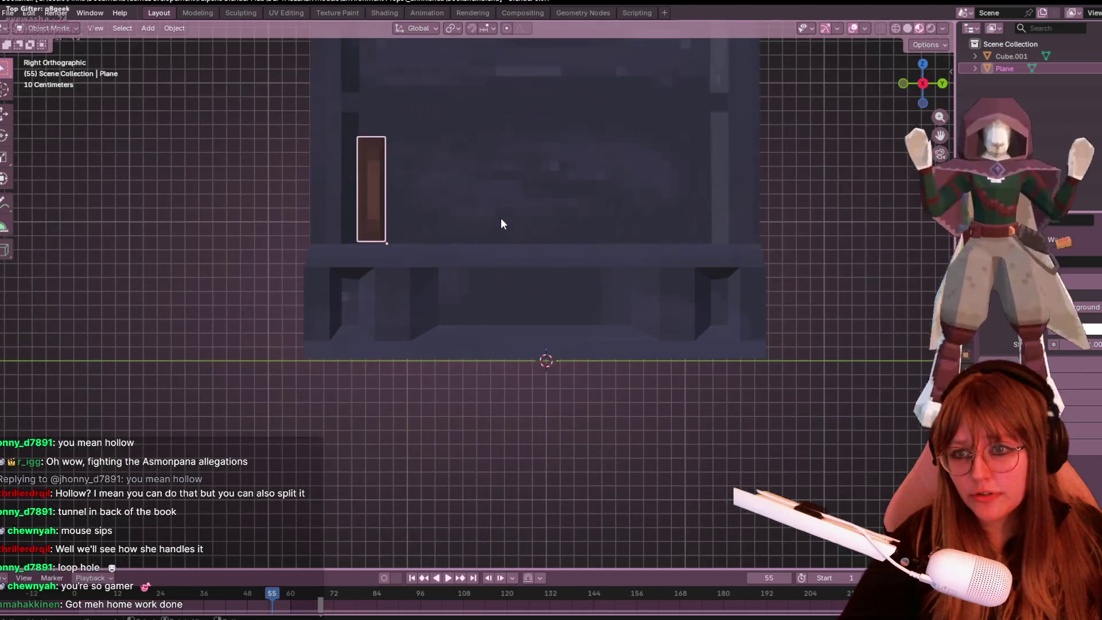
shift+middle_drag(500, 213, 233, 222)
scroll(201, 226, down, 3)
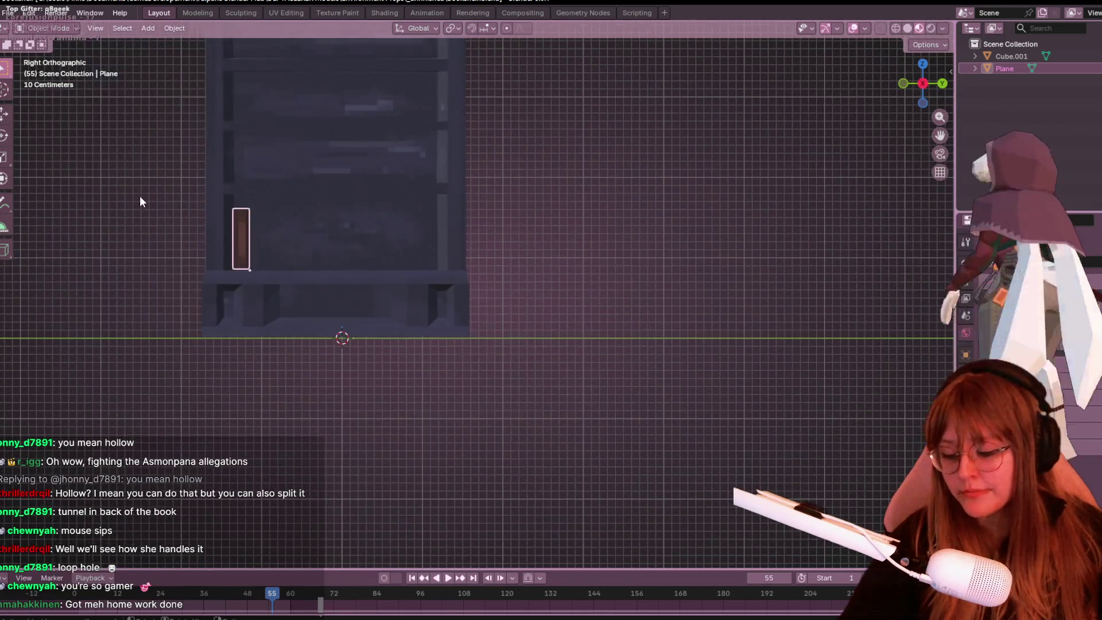
key(shift+d)
click(537, 269)
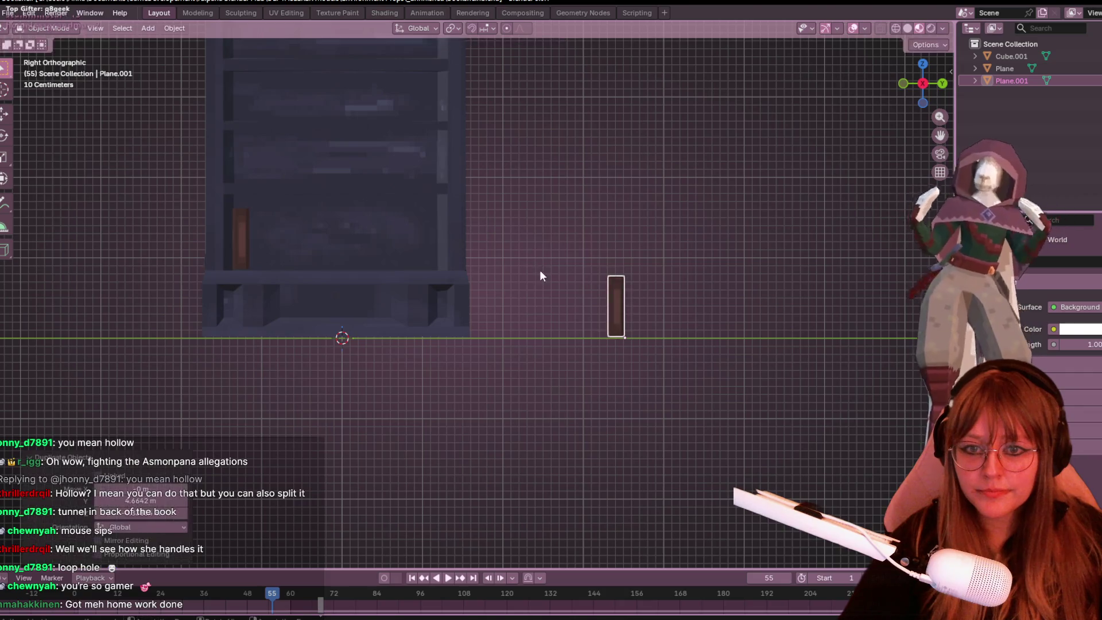
scroll(821, 322, up, 2)
shift+middle_drag(828, 325, 642, 217)
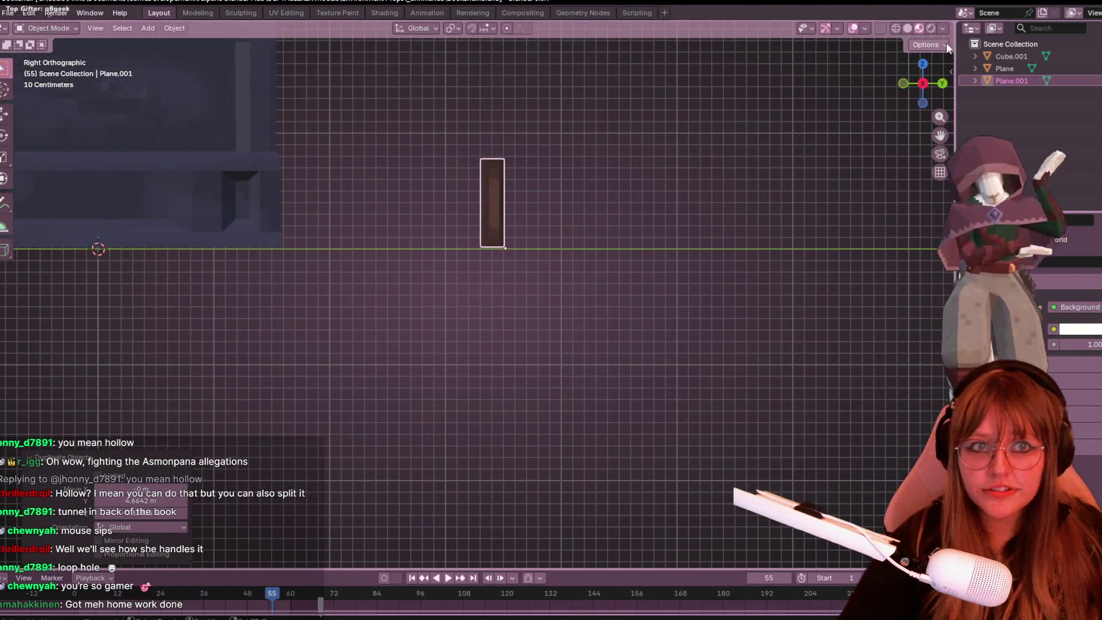
scroll(518, 349, down, 3)
Step: With Affect Only Origins enabled, move the original book's origin to its bottom edge, then disable it
click(419, 260)
scroll(419, 259, up, 4)
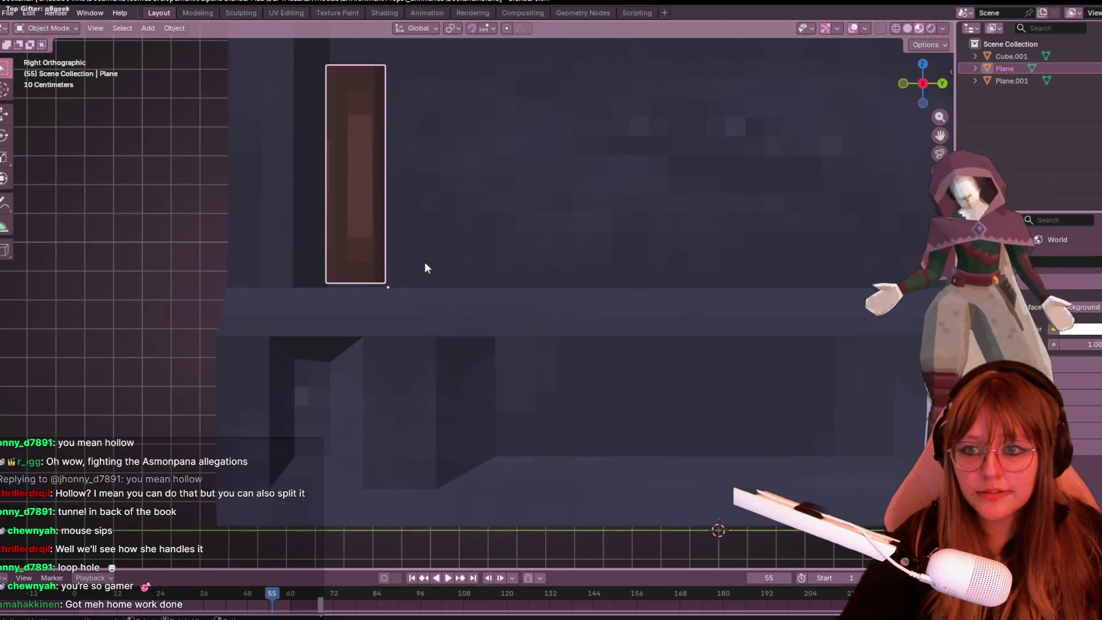
click(931, 41)
click(921, 79)
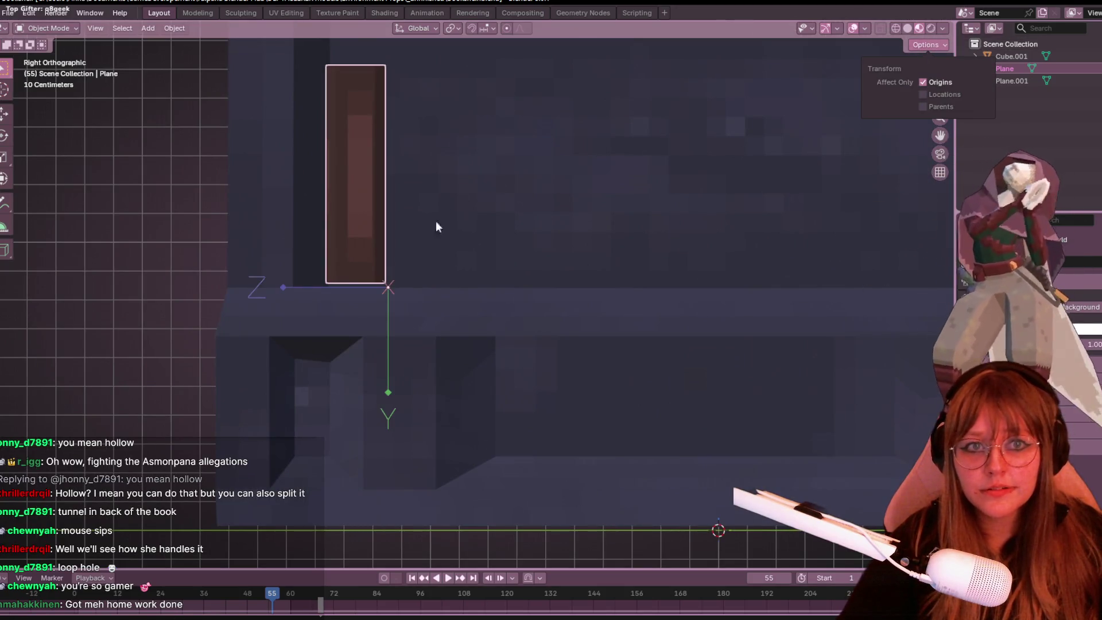
scroll(419, 296, up, 3)
shift+middle_drag(400, 281, 496, 313)
key(g)
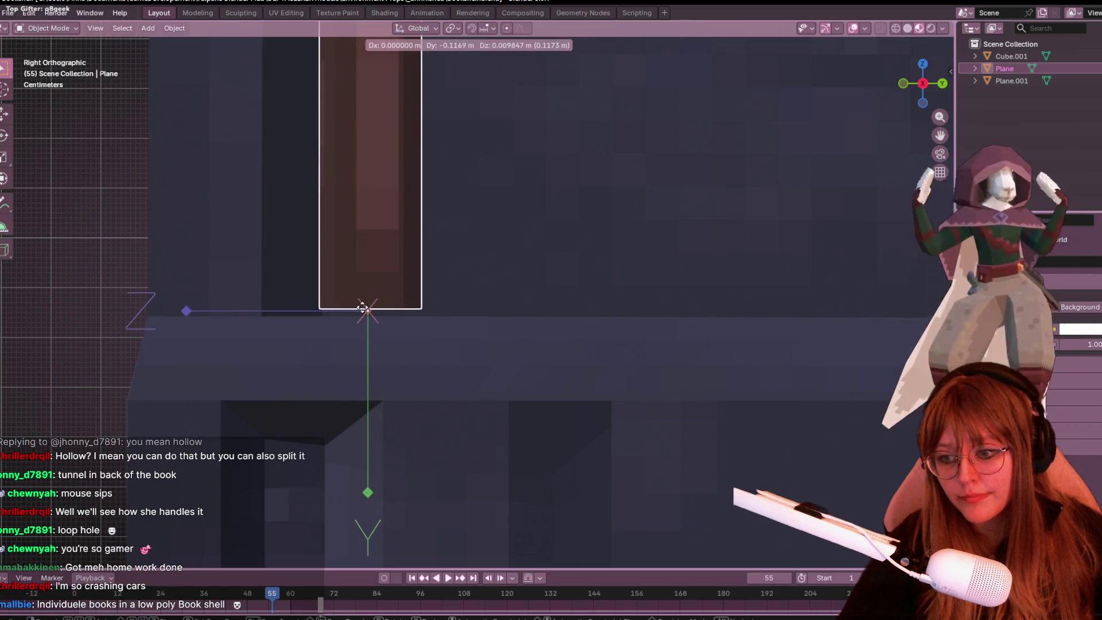
click(362, 308)
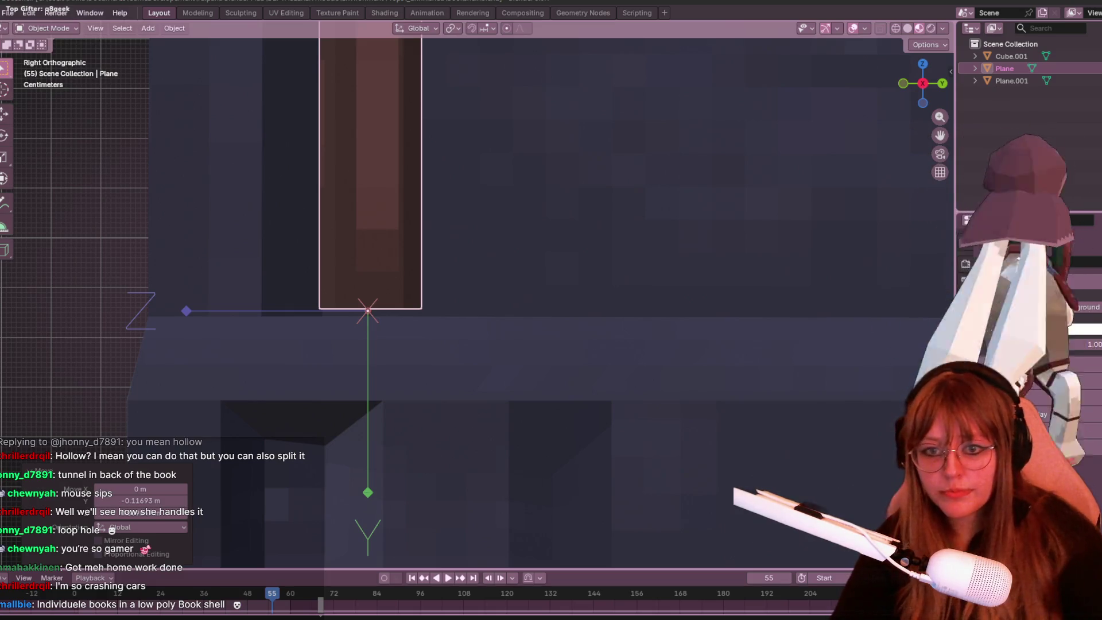
scroll(808, 118, down, 4)
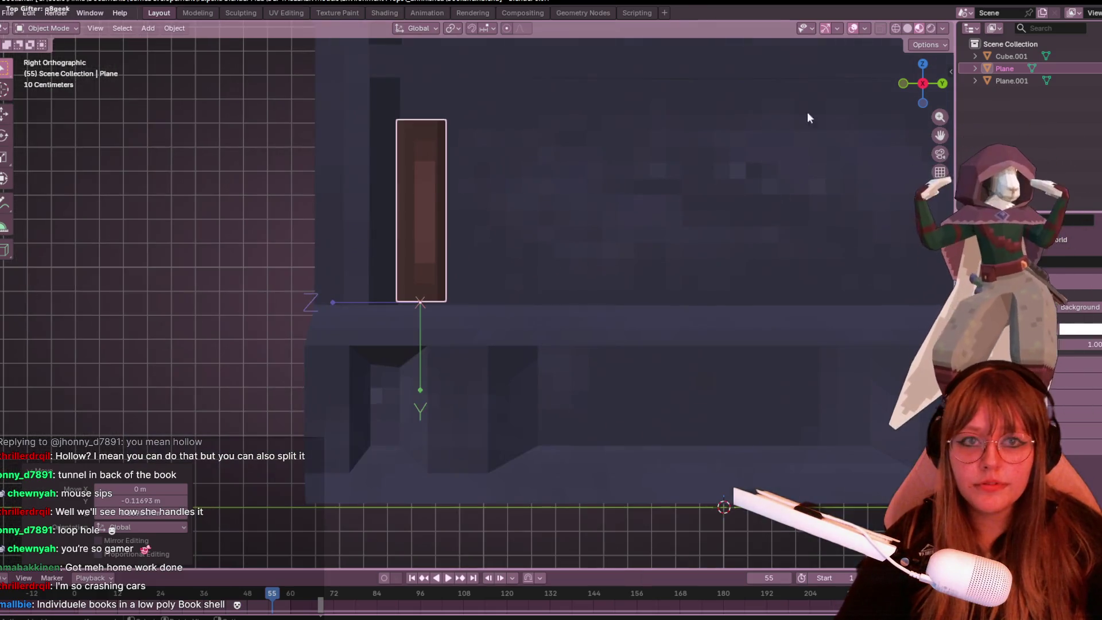
click(924, 46)
click(923, 81)
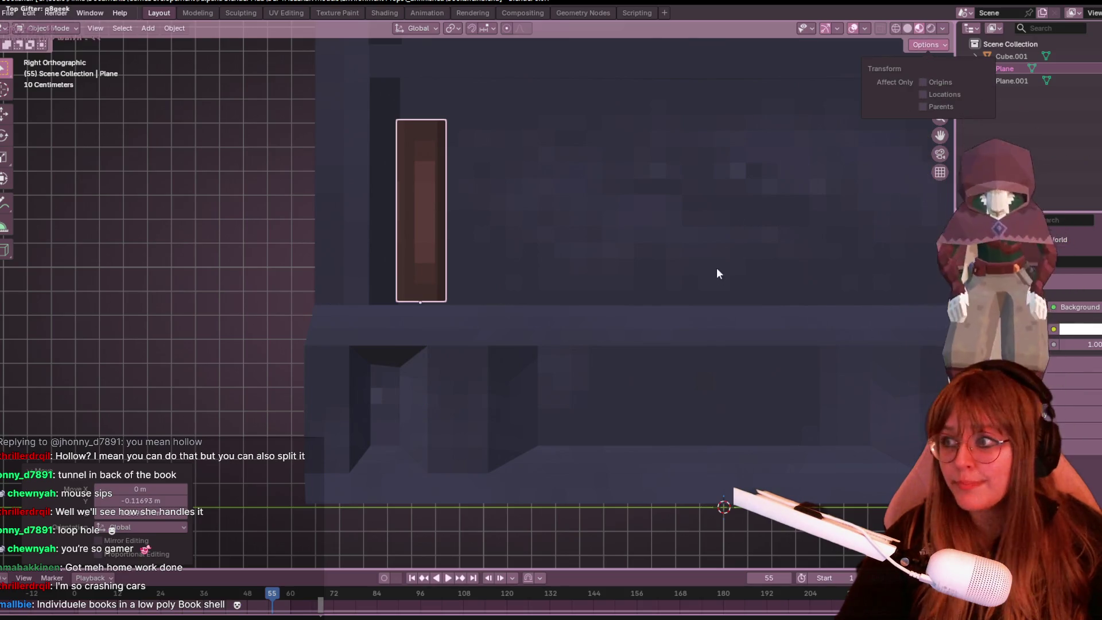
scroll(727, 340, down, 2)
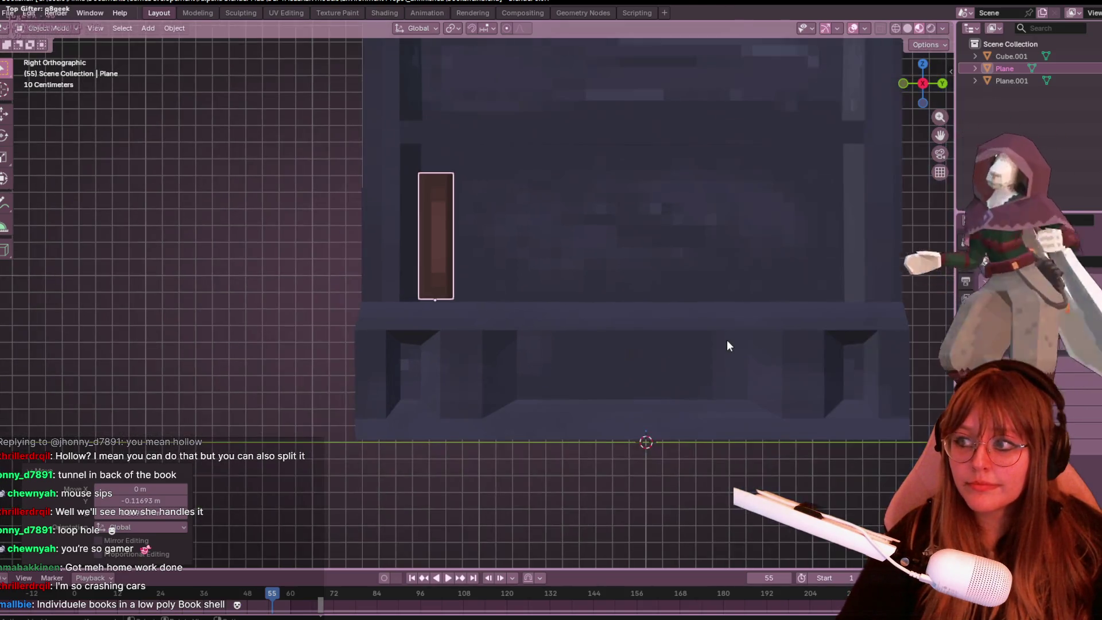
mouse_move(763, 285)
shift+middle_down()
mouse_move(627, 249)
mouse_move(508, 358)
shift+middle_up()
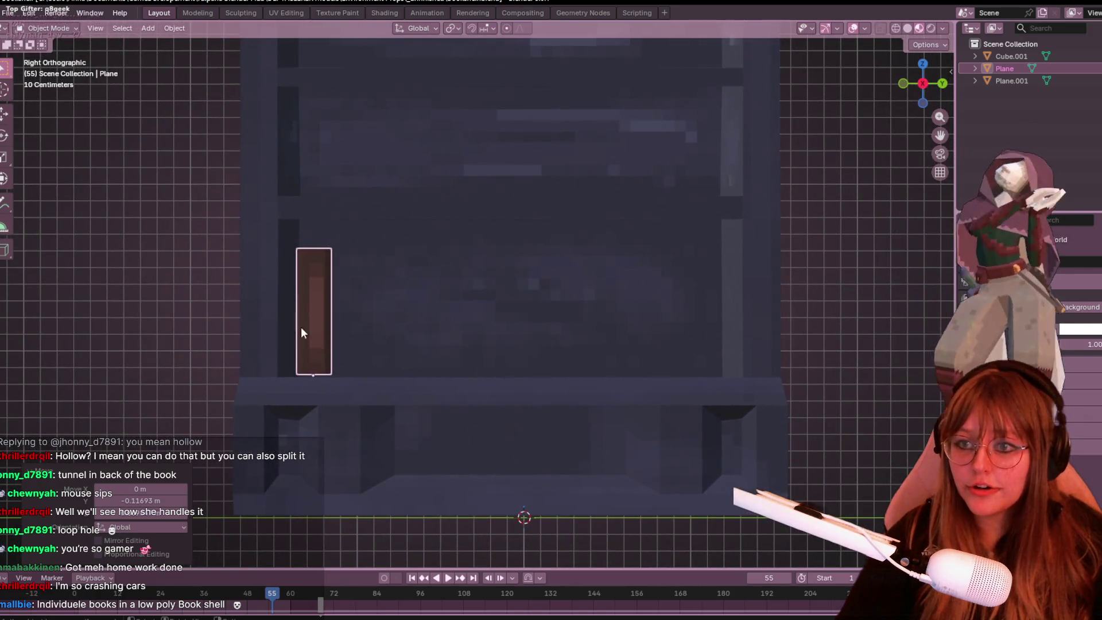
Step: Move the original book off the shelf to stand near its copy
scroll(301, 331, down, 2)
mouse_move(472, 308)
shift+middle_down()
mouse_move(364, 398)
mouse_move(251, 330)
shift+middle_up()
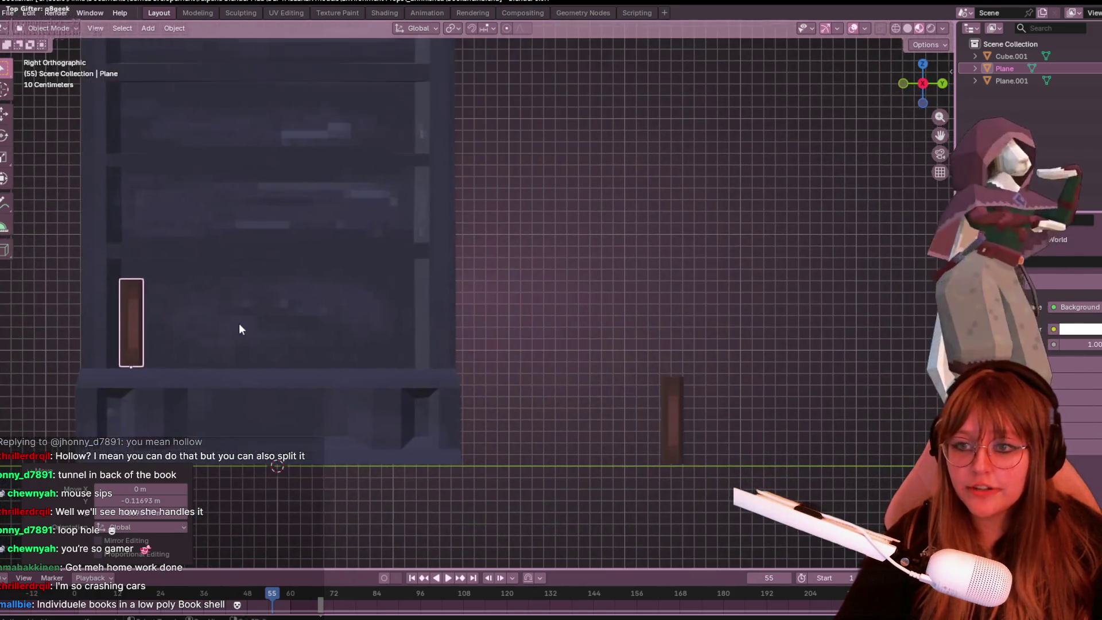
key(g)
click(634, 431)
mouse_move(635, 433)
shift+middle_down()
mouse_move(593, 273)
mouse_move(657, 315)
shift+middle_up()
key(g)
click(545, 267)
scroll(511, 226, up, 3)
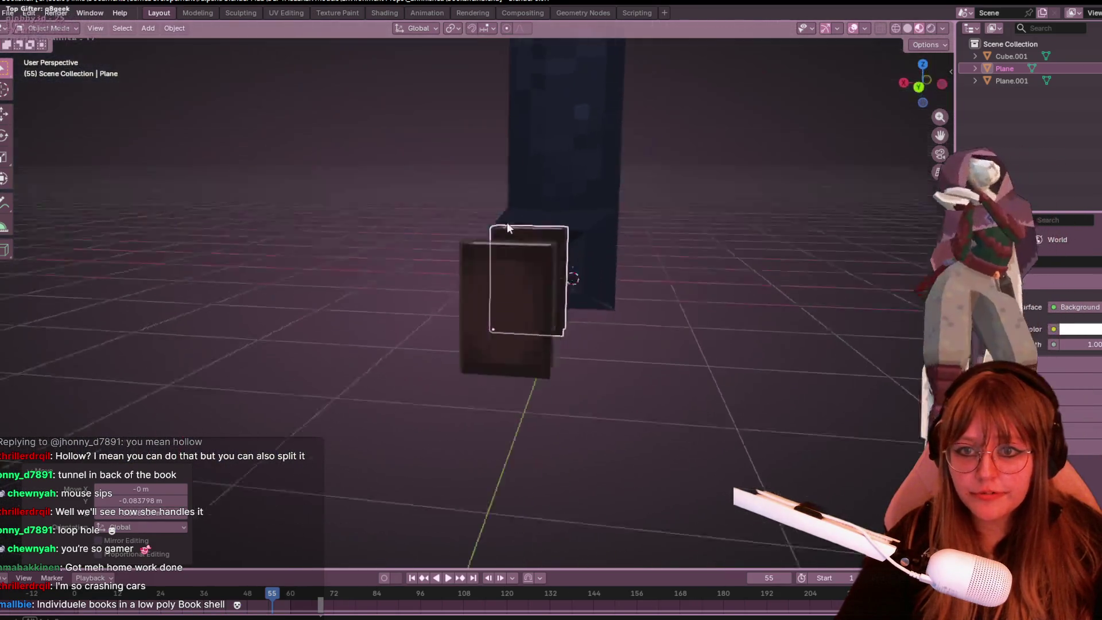
scroll(511, 232, down, 3)
mouse_move(442, 233)
middle_down()
mouse_move(256, 320)
mouse_move(774, 263)
mouse_move(109, 261)
mouse_move(266, 303)
mouse_move(682, 136)
mouse_move(579, 177)
mouse_move(580, 111)
mouse_move(620, 101)
mouse_move(716, 177)
mouse_move(548, 325)
mouse_move(548, 481)
mouse_move(540, 425)
mouse_move(344, 271)
mouse_move(389, 202)
mouse_move(300, 264)
mouse_move(431, 405)
middle_up()
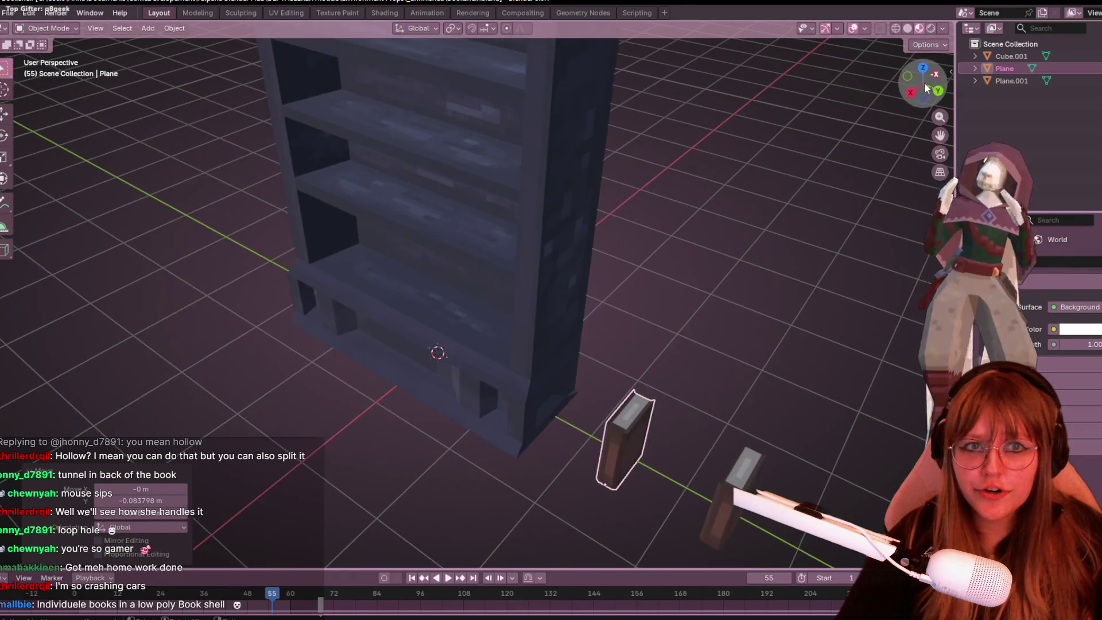
Step: In a straight side view, move the selected book back onto the shelf
click(910, 92)
shift+middle_drag(593, 222, 706, 271)
scroll(721, 199, down, 3)
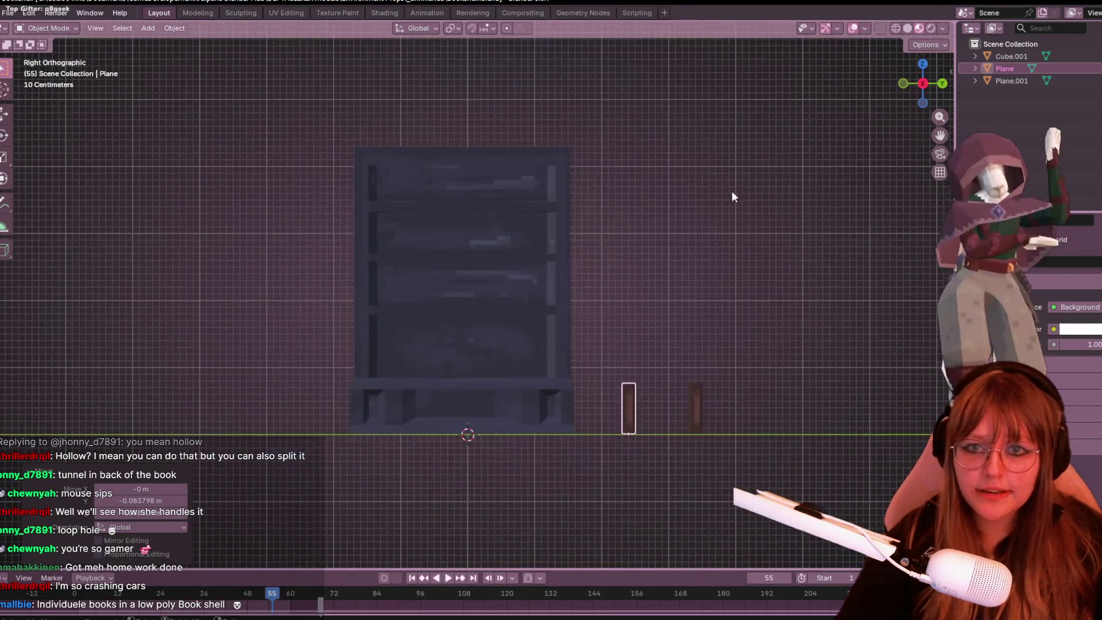
middle_drag(722, 200, 739, 262)
shift+middle_drag(701, 223, 692, 215)
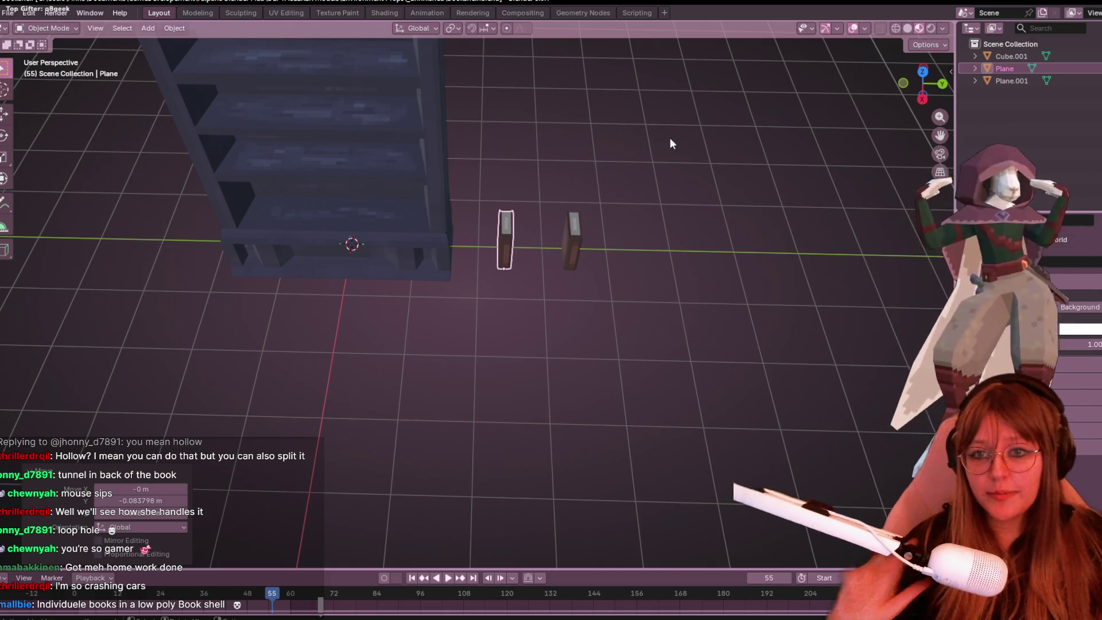
click(921, 101)
key(g)
click(274, 190)
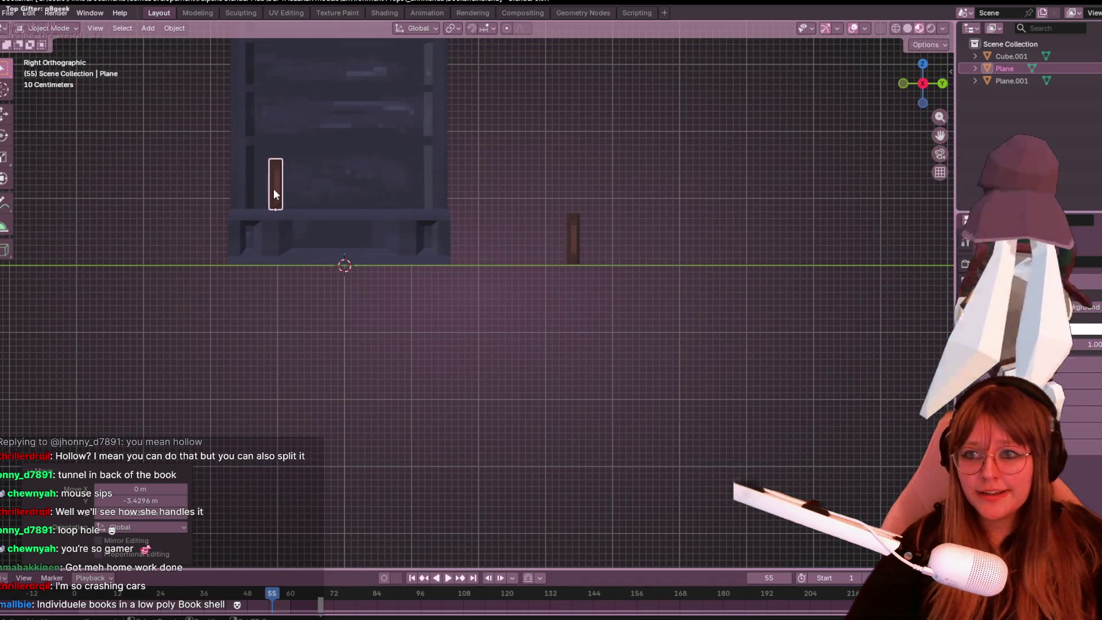
shift+middle_drag(302, 180, 341, 190)
Step: Cancel and undo the extra duplicate Plane.002, then select the second book Plane.001
key(shift+d)
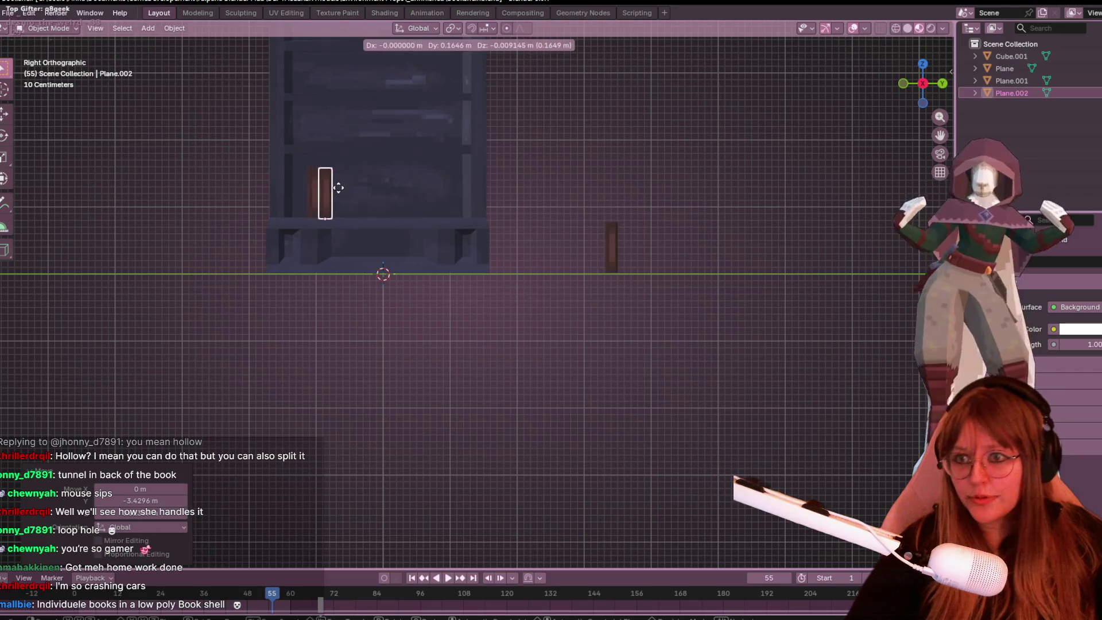
key(Escape)
key(ctrl+z)
key(ctrl+z)
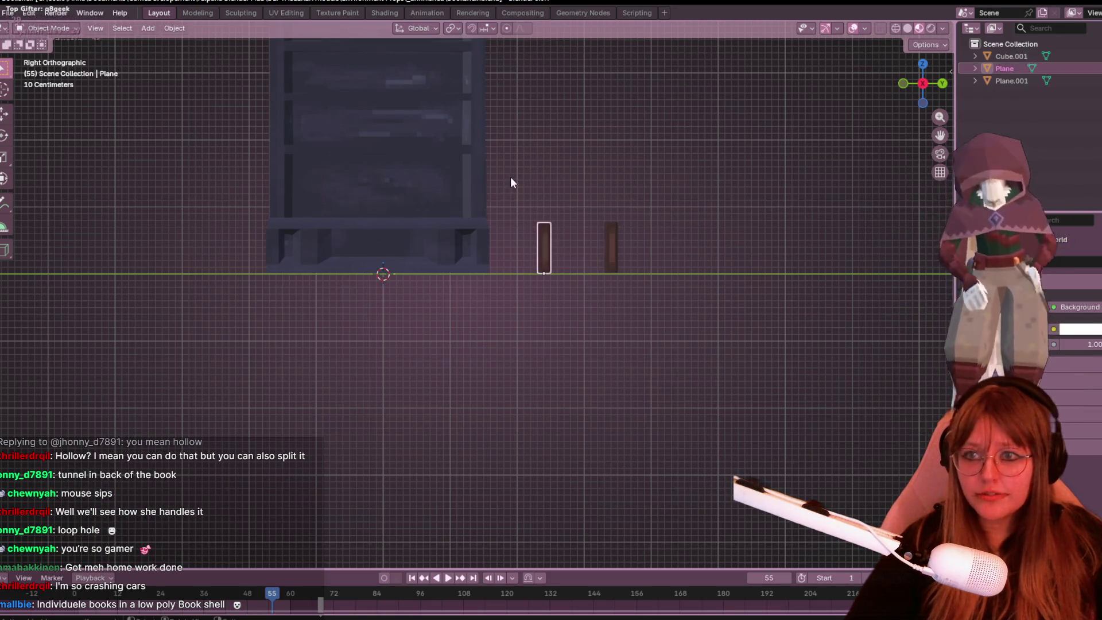
scroll(735, 230, up, 3)
mouse_move(756, 236)
shift+middle_down()
mouse_move(686, 226)
mouse_move(436, 252)
shift+middle_up()
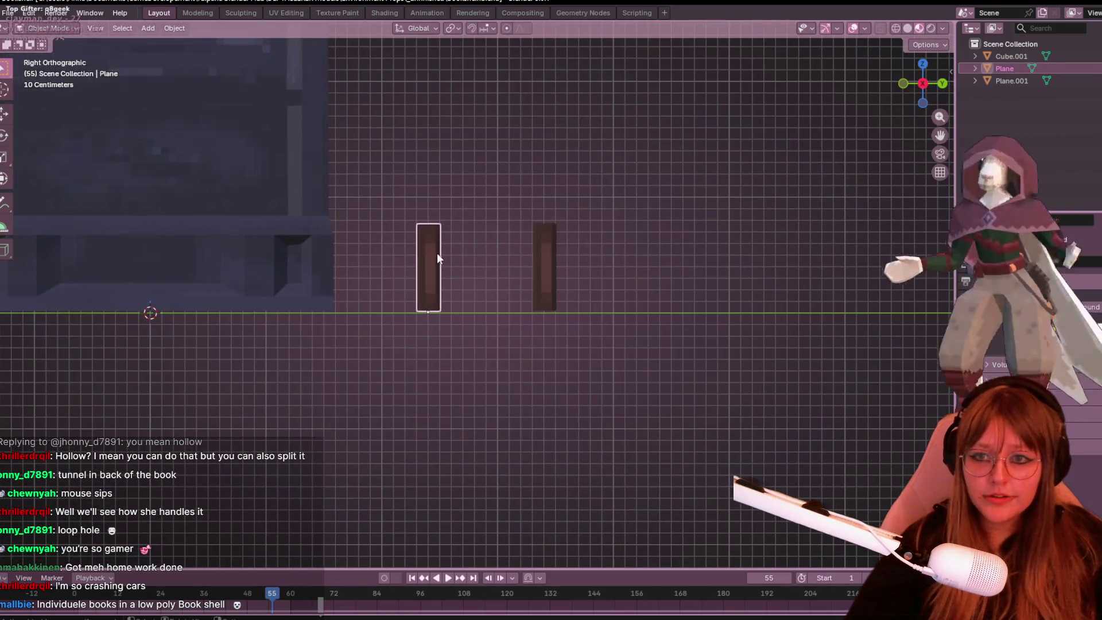
click(502, 262)
click(532, 262)
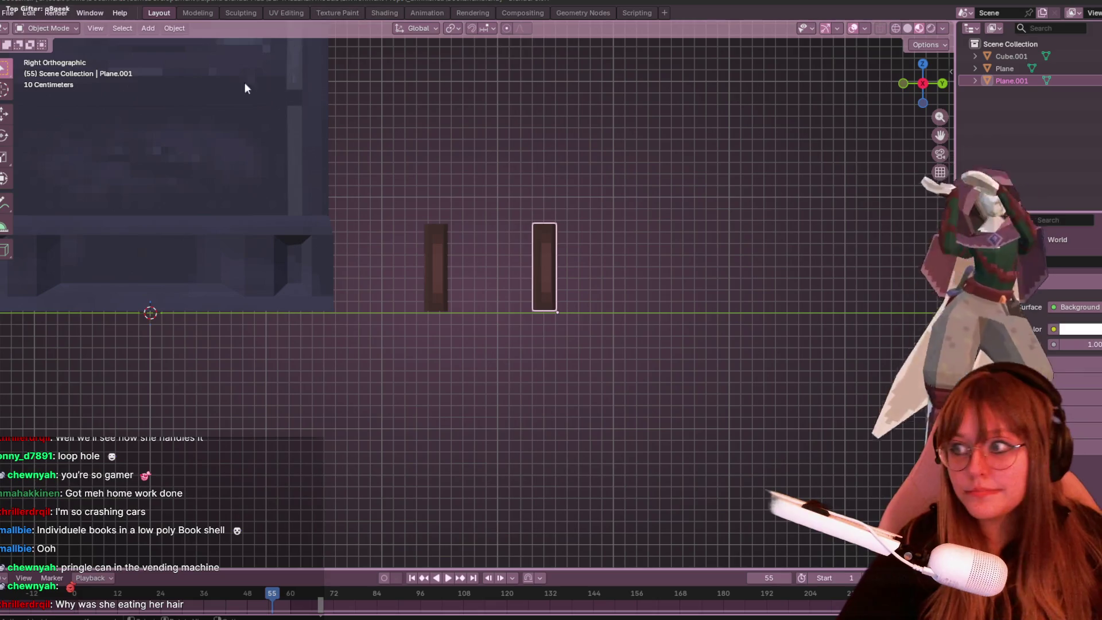
Step: Zoom in on the two books and give the second book an initial rotation
scroll(487, 200, up, 3)
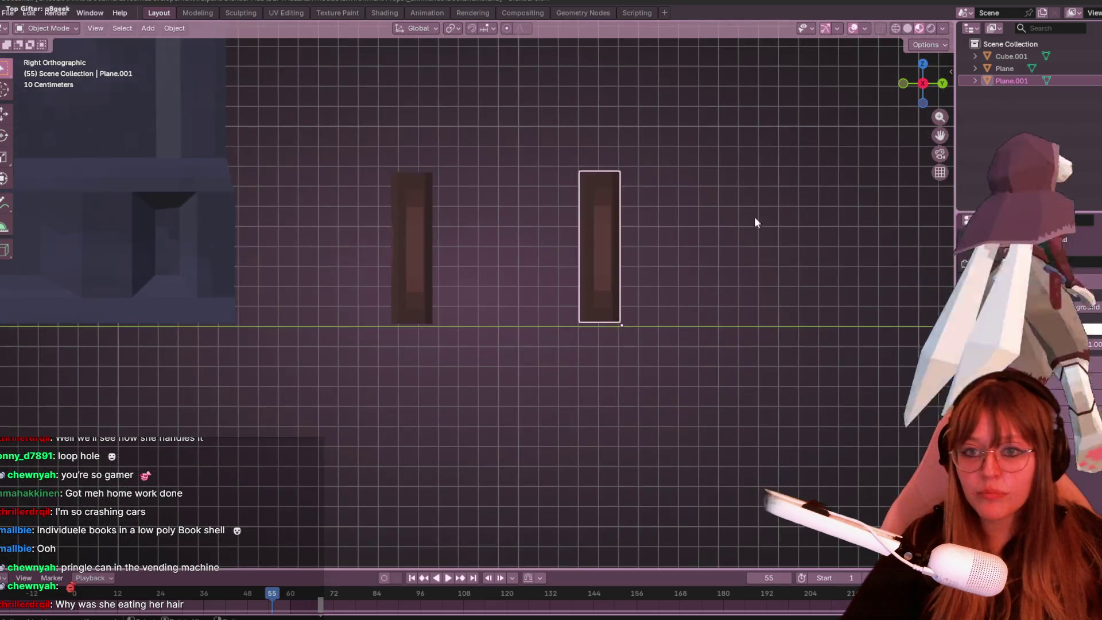
shift+middle_drag(732, 229, 640, 213)
click(923, 65)
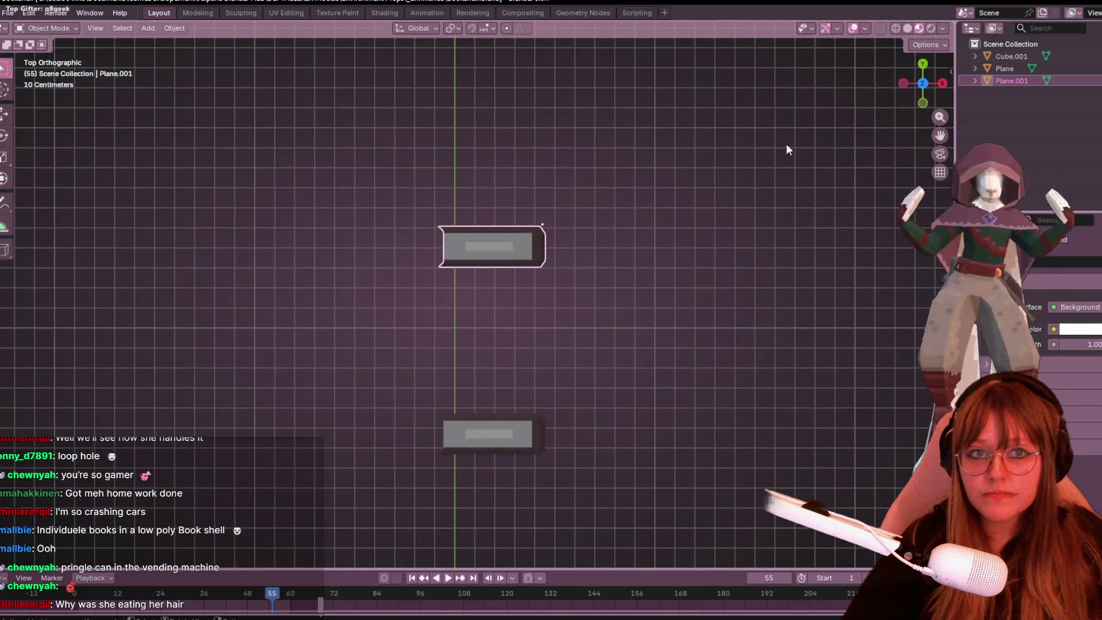
click(943, 84)
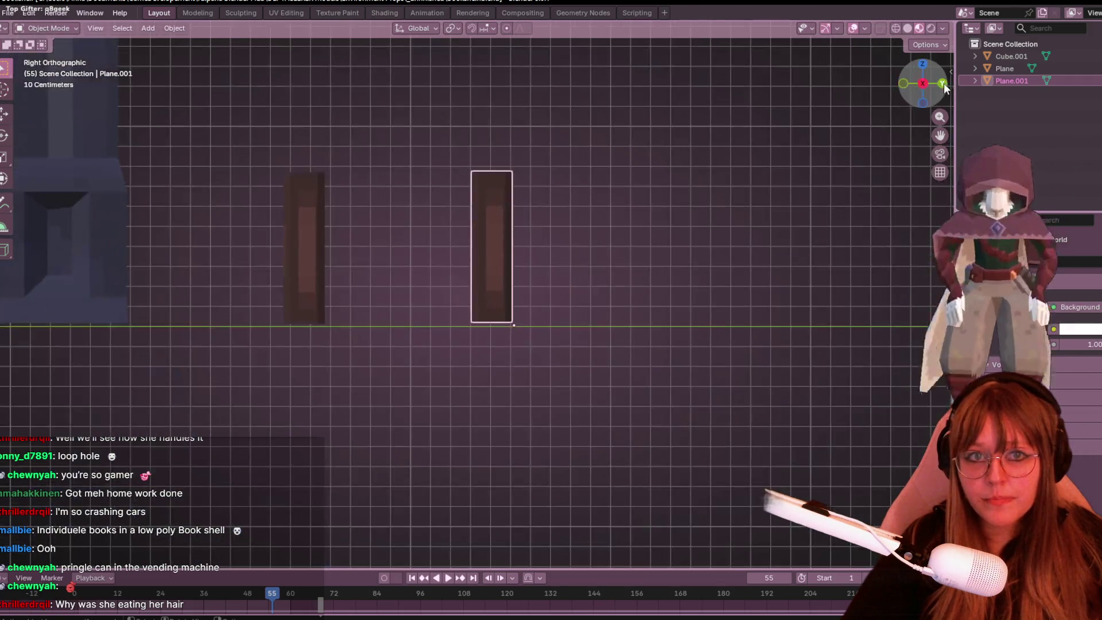
key(r)
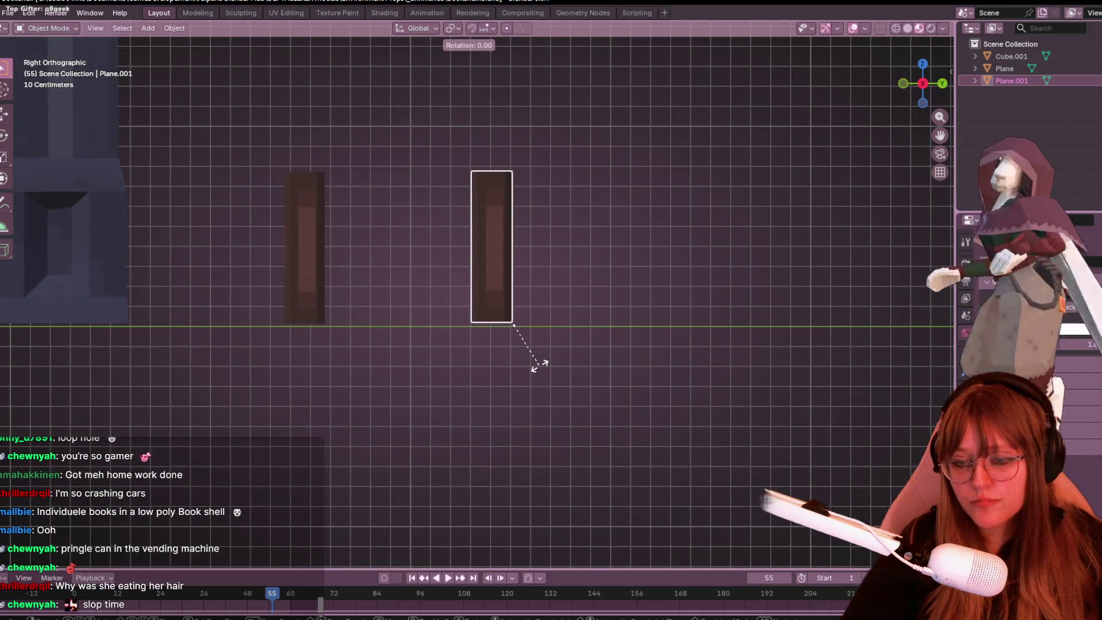
click(539, 365)
click(943, 83)
Step: Rotate the second book 90°, then a further 180°
key(r)
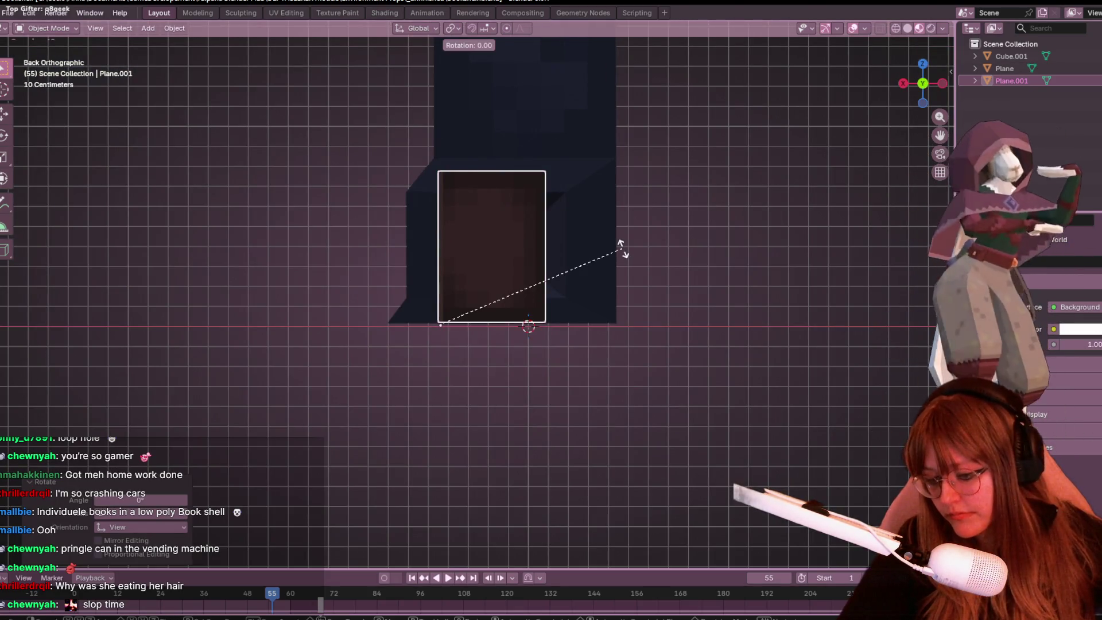
text(90)
key(Return)
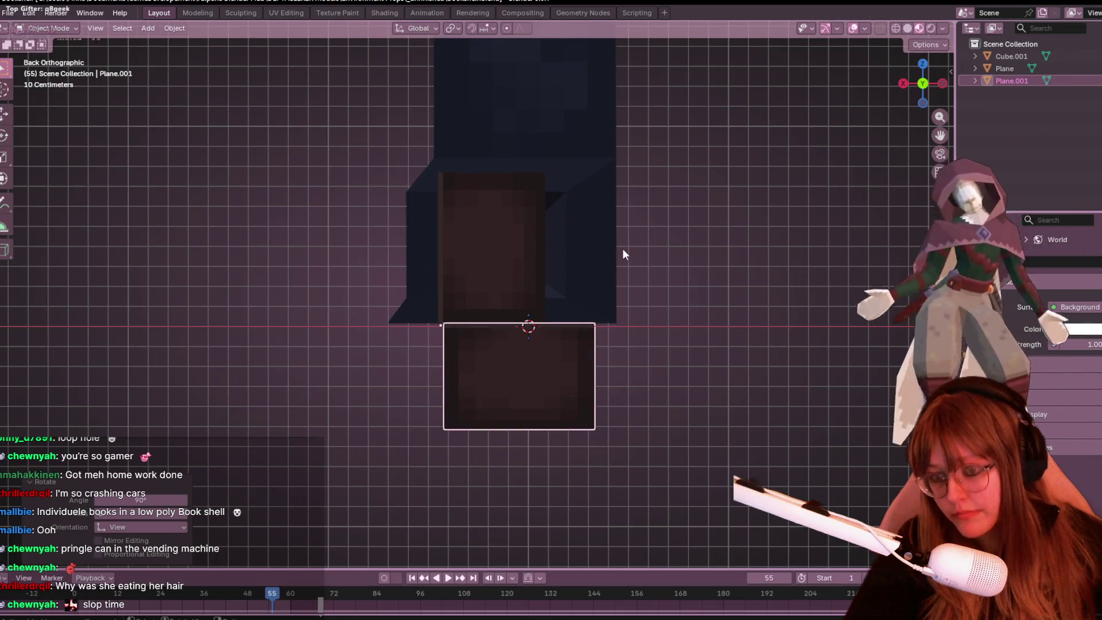
text(r180)
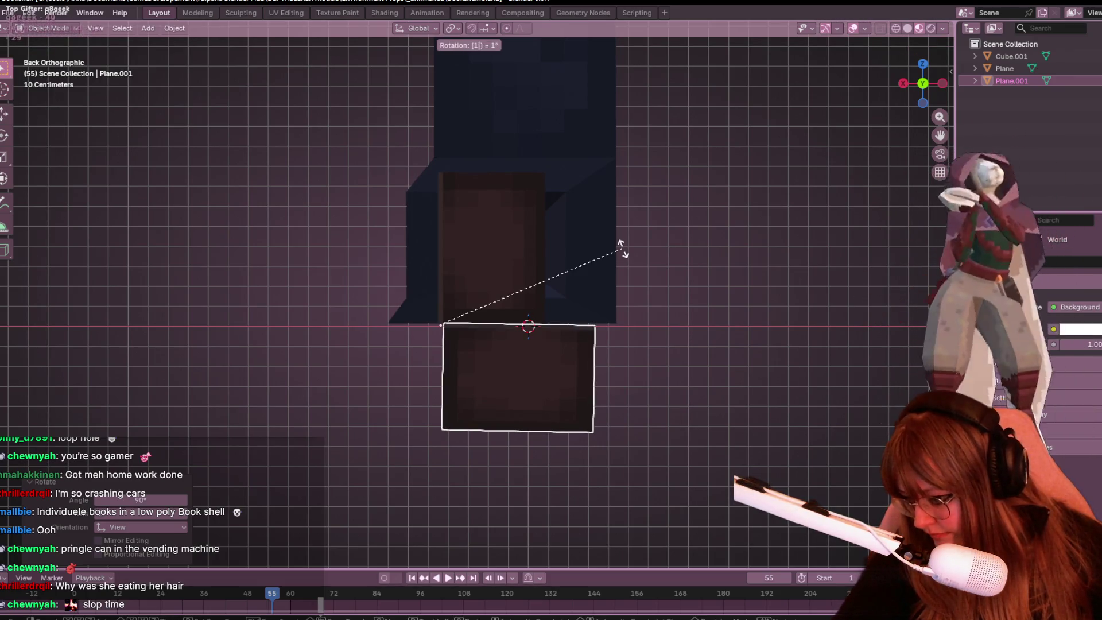
key(Return)
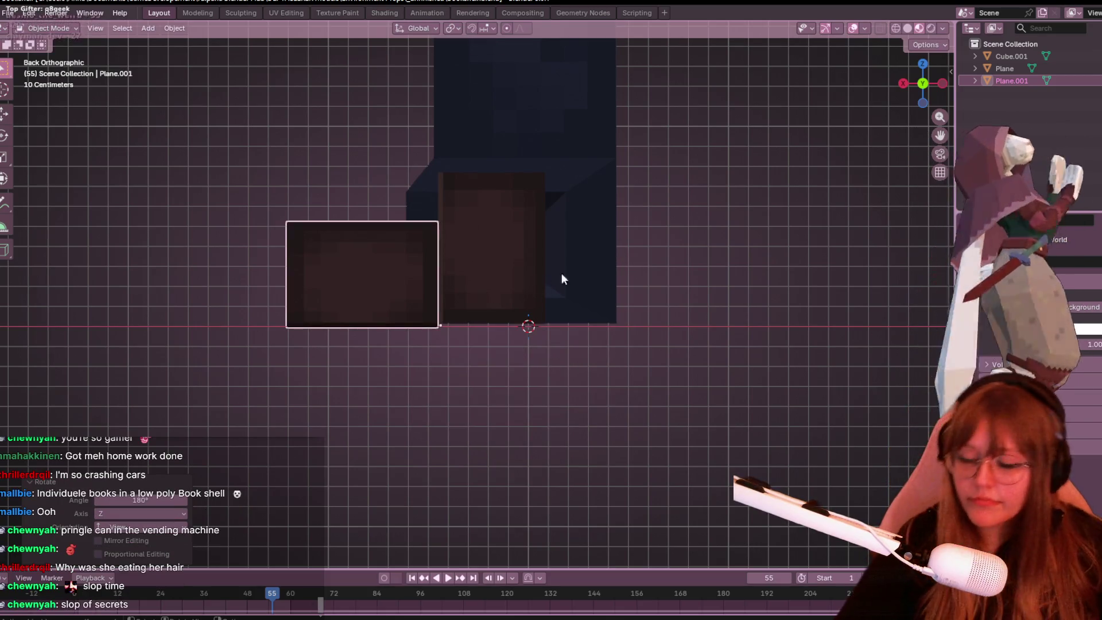
Step: From Top view, move the second book to the left, away from the first book
key(KP_7)
key(g)
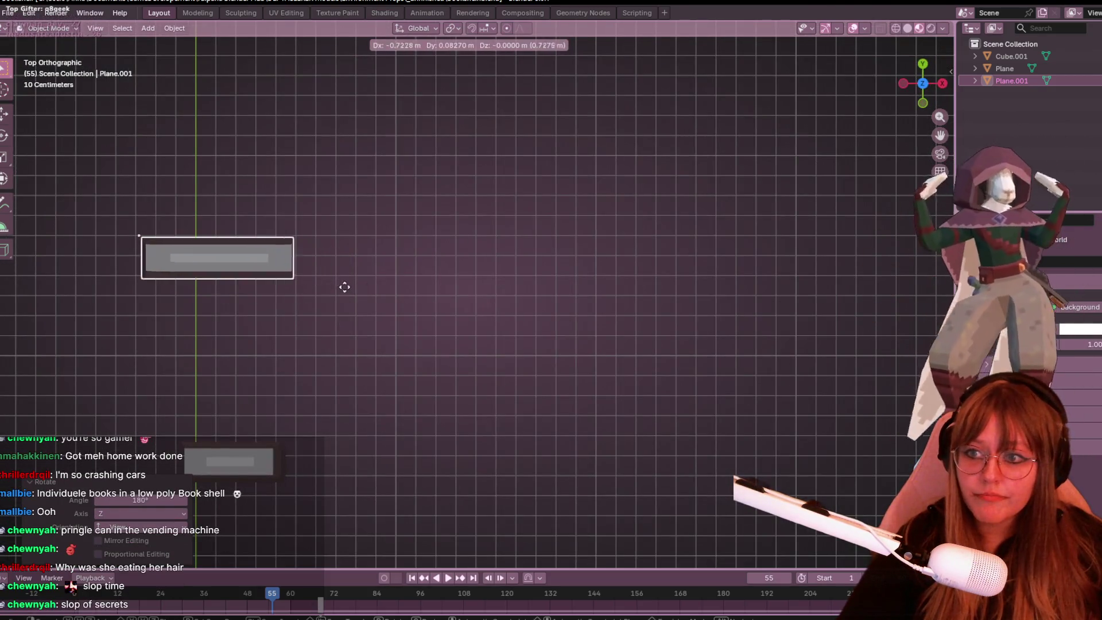
click(324, 291)
mouse_move(325, 291)
shift+middle_down()
mouse_move(532, 294)
mouse_move(511, 377)
mouse_move(577, 331)
mouse_move(583, 283)
shift+middle_up()
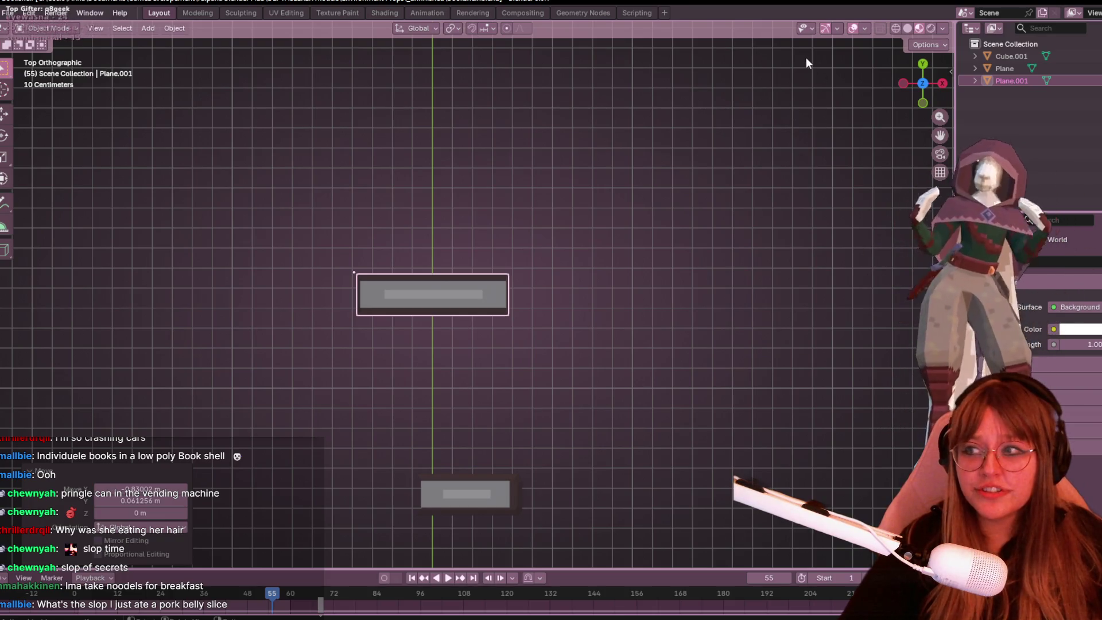
click(930, 46)
Step: With Affect Only Origins enabled, move Plane.001's origin, then turn the Affect Only options off
click(935, 82)
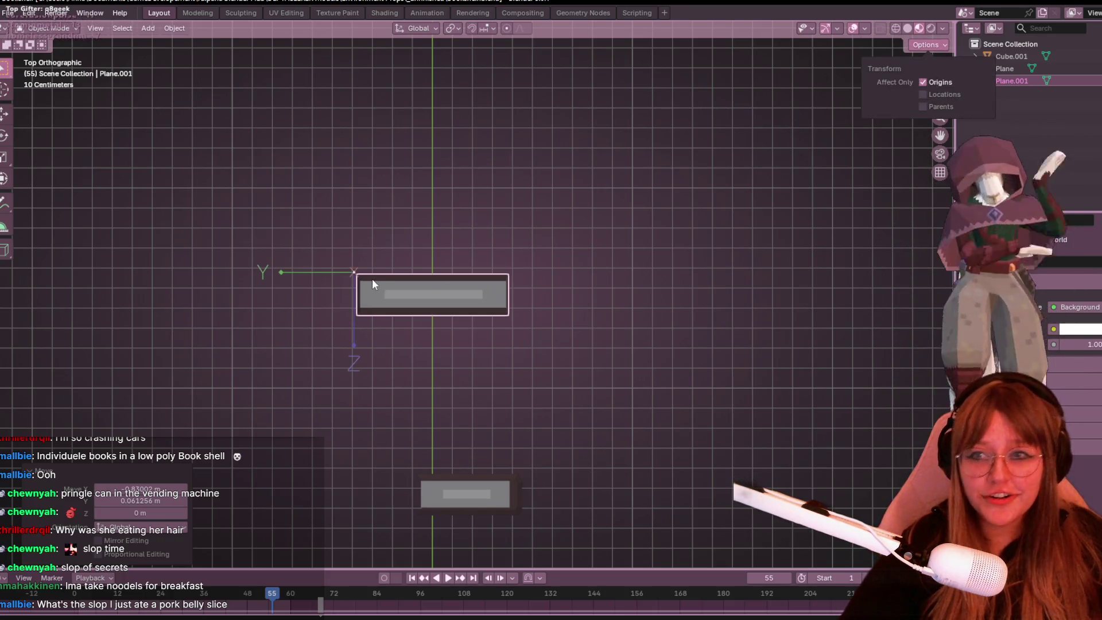
scroll(514, 298, up, 2)
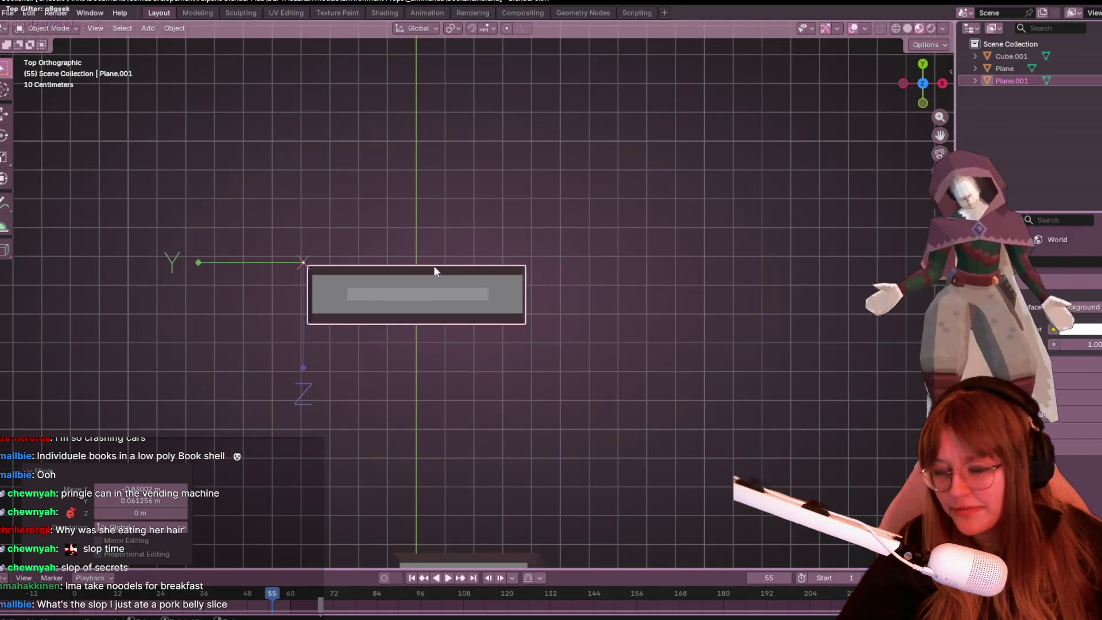
key(g)
click(439, 306)
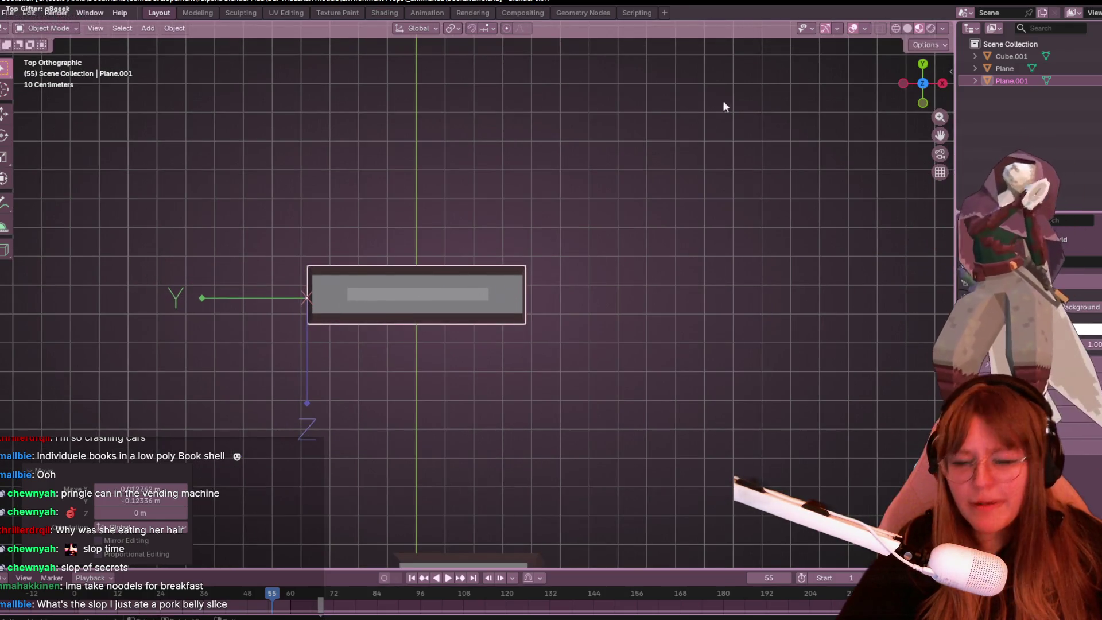
click(926, 44)
mouse_move(923, 94)
mouse_down()
mouse_move(924, 107)
mouse_move(932, 95)
mouse_up()
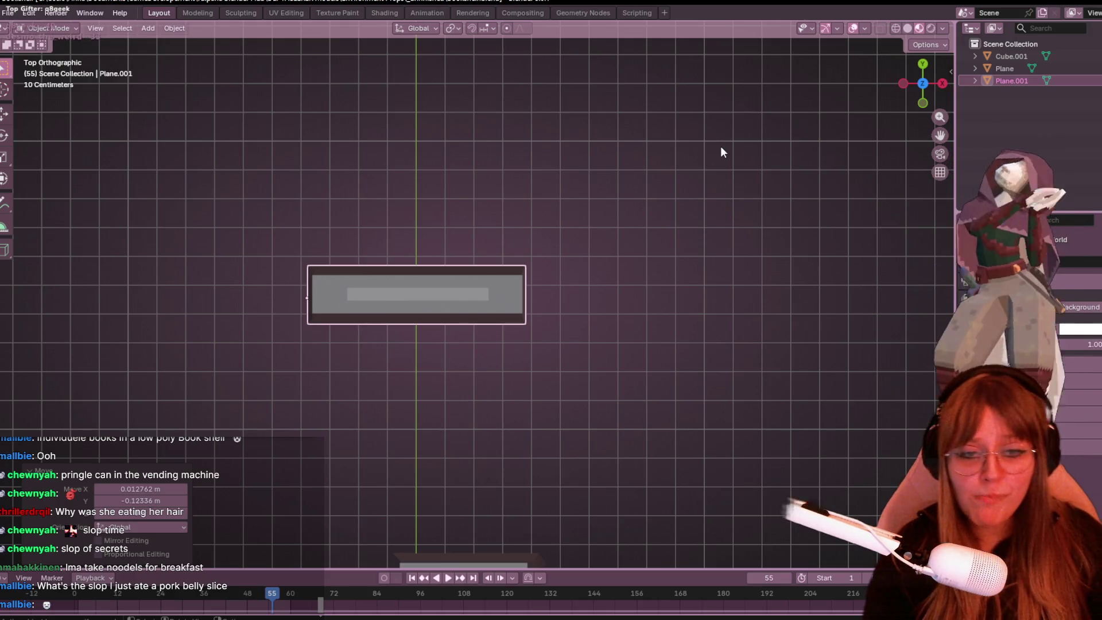
Step: In Edit Mode, add two loop cuts to the Plane.001 book copy
click(943, 87)
key(Tab)
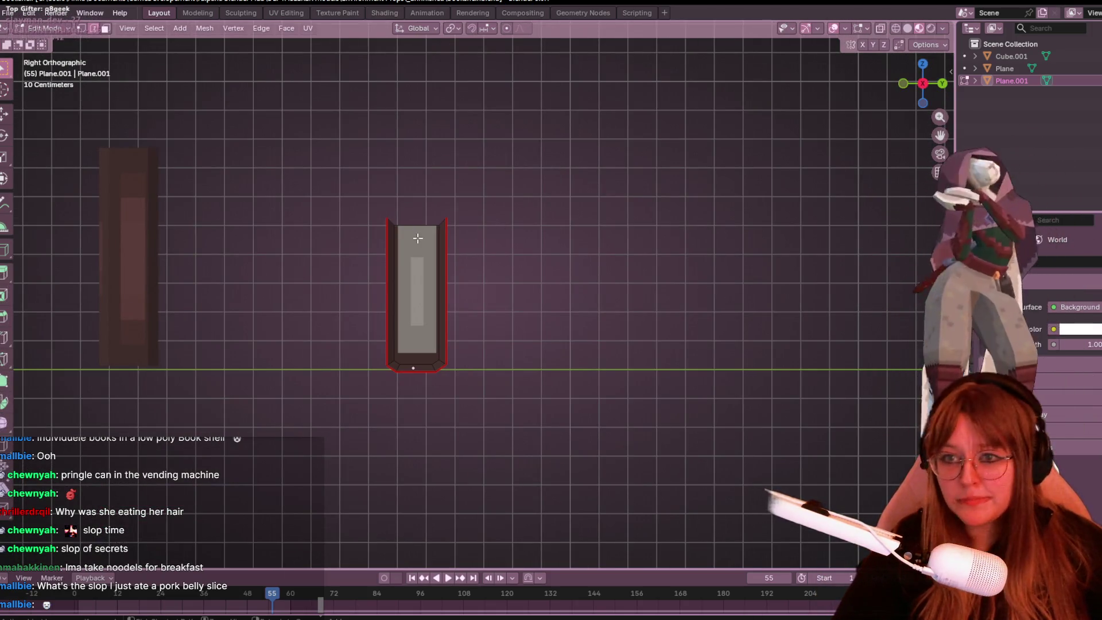
key(ctrl+r)
click(419, 214)
middle_drag(423, 209, 637, 205)
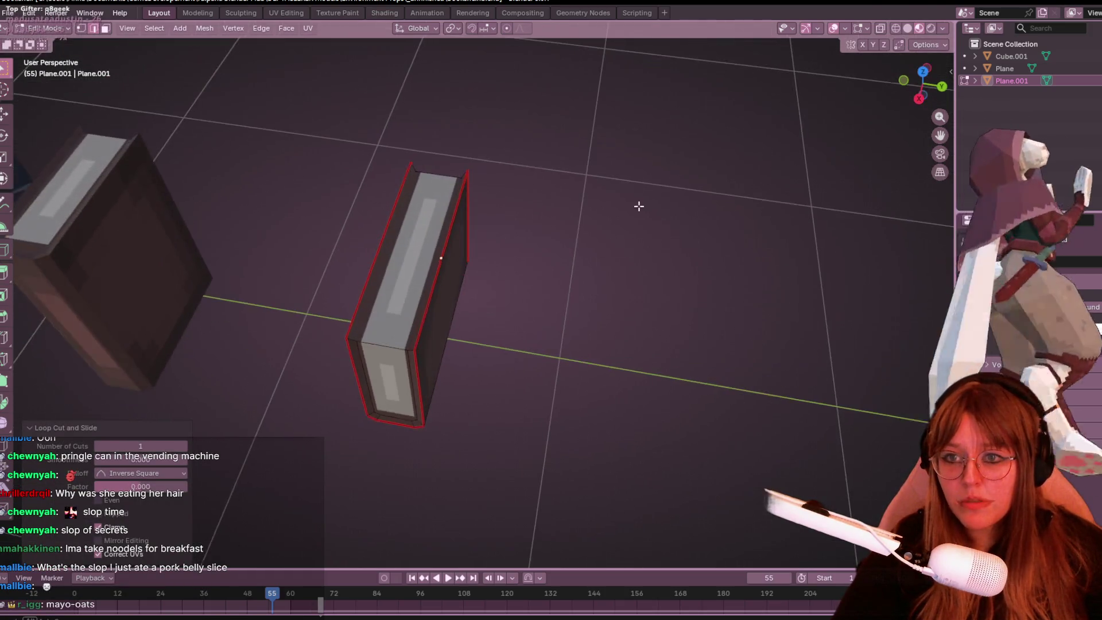
key(ctrl+r)
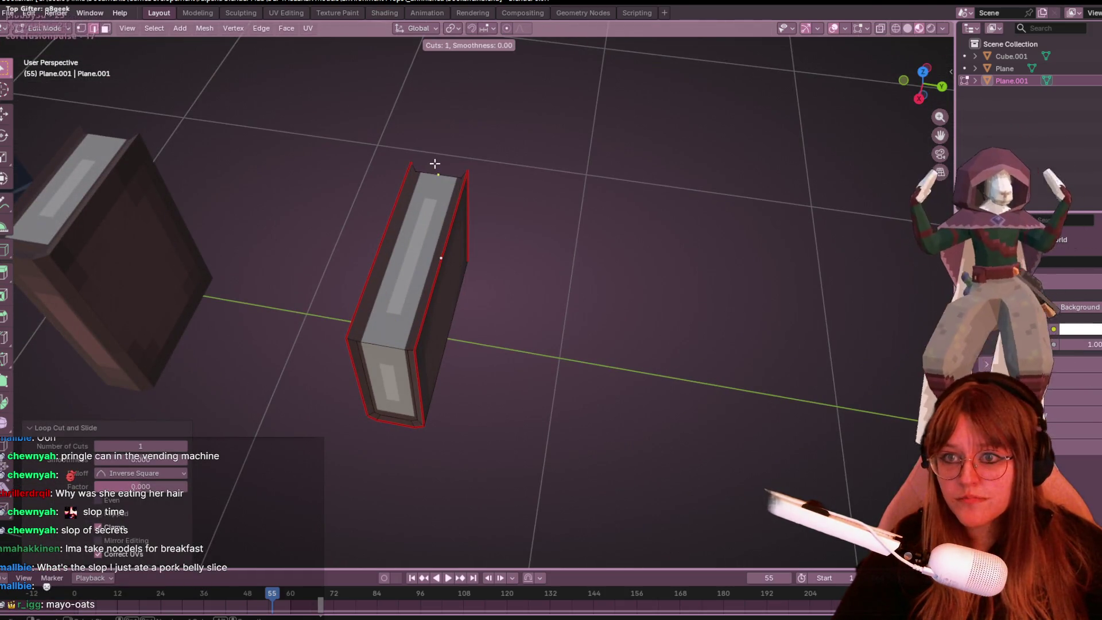
click(436, 170)
Step: Orbit around to check the cuts, then box-select part of the book's vertices in side view
mouse_move(746, 143)
middle_down()
mouse_move(493, 140)
mouse_move(471, 123)
mouse_move(479, 195)
mouse_move(463, 216)
mouse_move(287, 263)
mouse_move(353, 212)
middle_up()
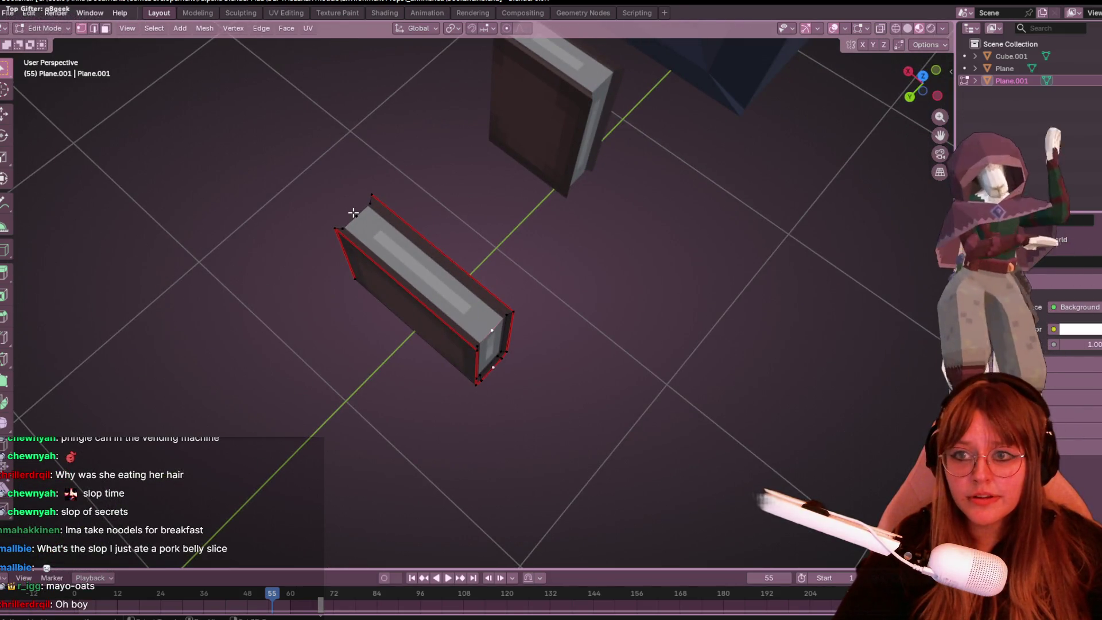
mouse_move(523, 280)
middle_down()
mouse_move(560, 281)
mouse_move(546, 389)
middle_up()
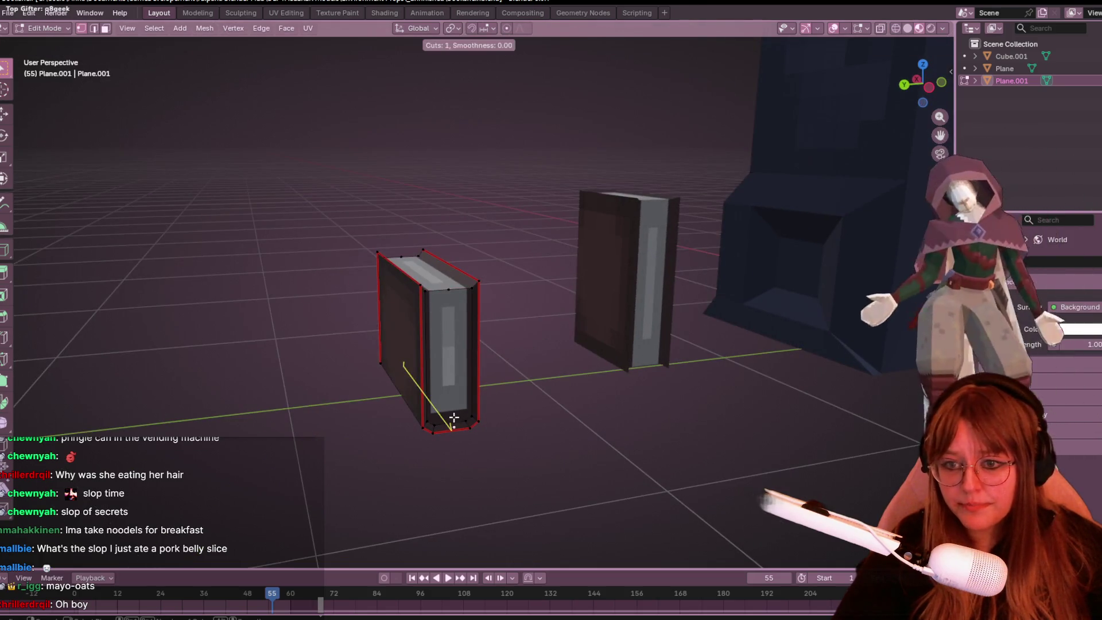
mouse_move(452, 295)
middle_down()
mouse_move(772, 263)
mouse_move(509, 389)
middle_up()
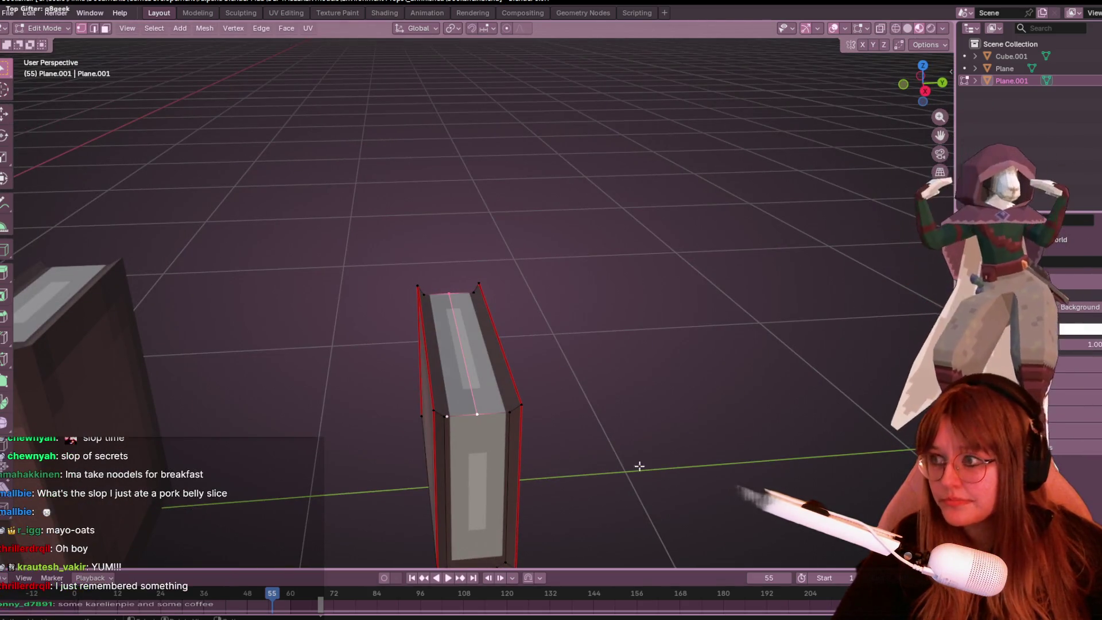
mouse_move(691, 349)
middle_down()
mouse_move(406, 380)
mouse_move(394, 361)
mouse_move(593, 386)
mouse_move(575, 418)
mouse_move(669, 248)
mouse_move(659, 239)
mouse_move(698, 262)
middle_up()
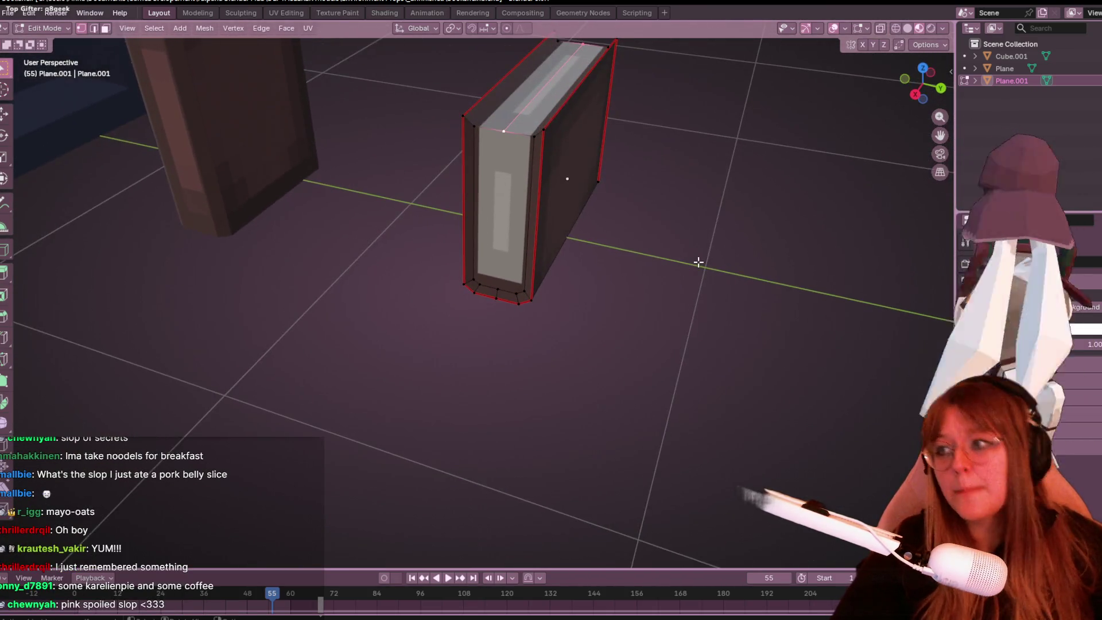
middle_drag(566, 177, 674, 182)
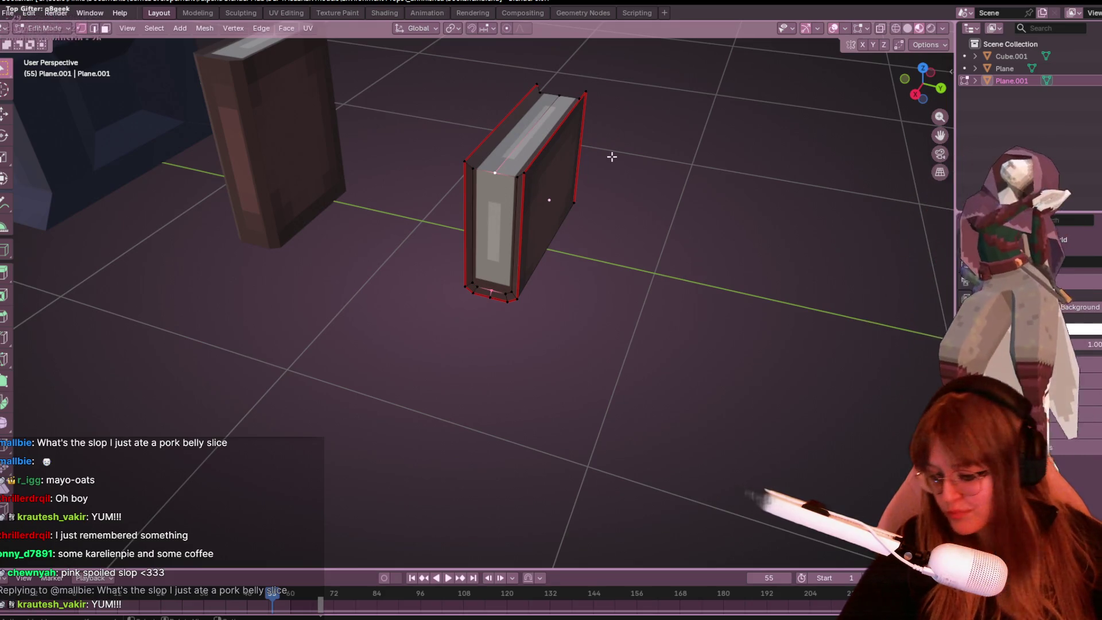
click(915, 94)
mouse_move(493, 174)
mouse_down()
mouse_move(542, 263)
mouse_move(546, 301)
mouse_move(536, 271)
mouse_up()
mouse_move(536, 270)
middle_down()
mouse_move(563, 188)
mouse_move(519, 259)
middle_up()
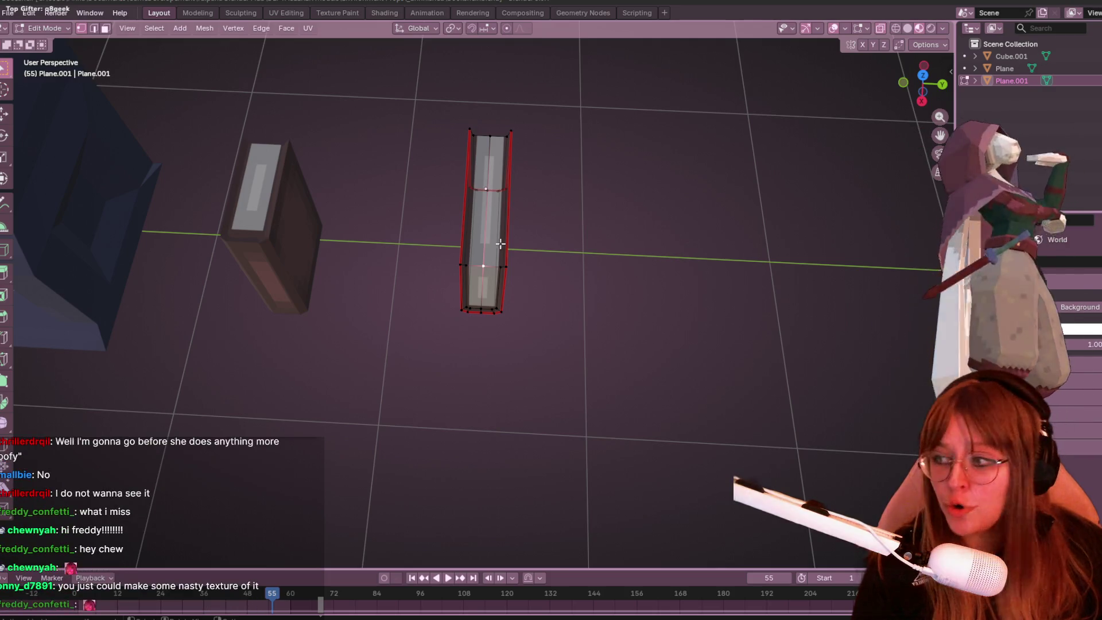
Step: Drag the Chrome window showing IMG_6946.jpg over the Blender viewport
mouse_move(3, 195)
mouse_down()
mouse_move(165, 278)
mouse_move(527, 132)
mouse_up()
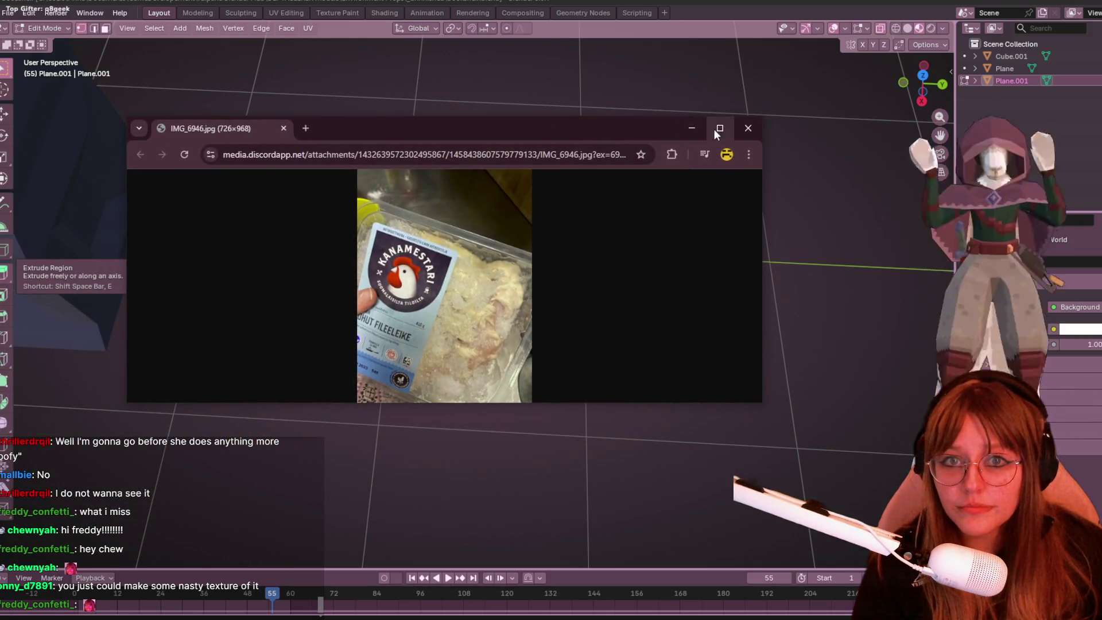
Step: Maximize the IMG_6946.jpg photo, toggle it between actual size and fit, then return to Blender
click(719, 128)
click(660, 415)
click(660, 422)
click(689, 407)
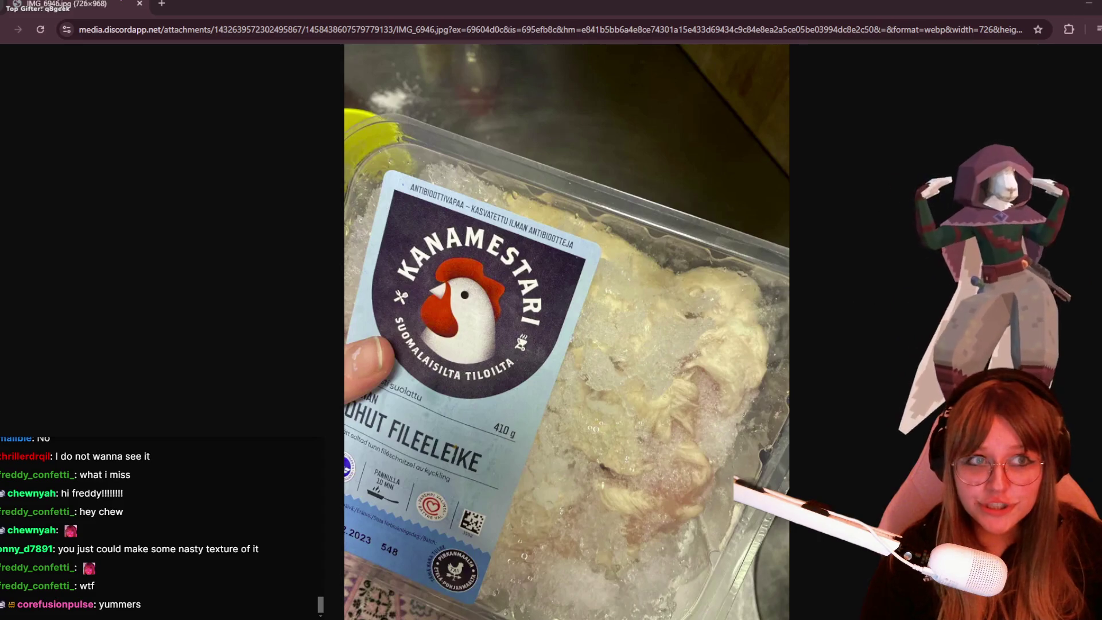
key(alt+Tab)
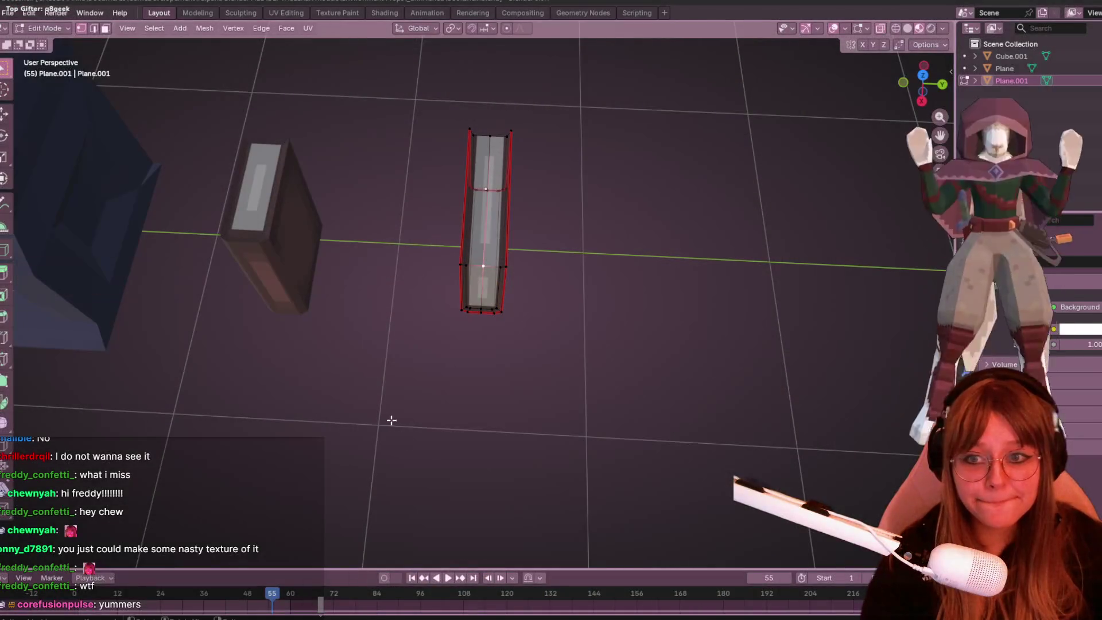
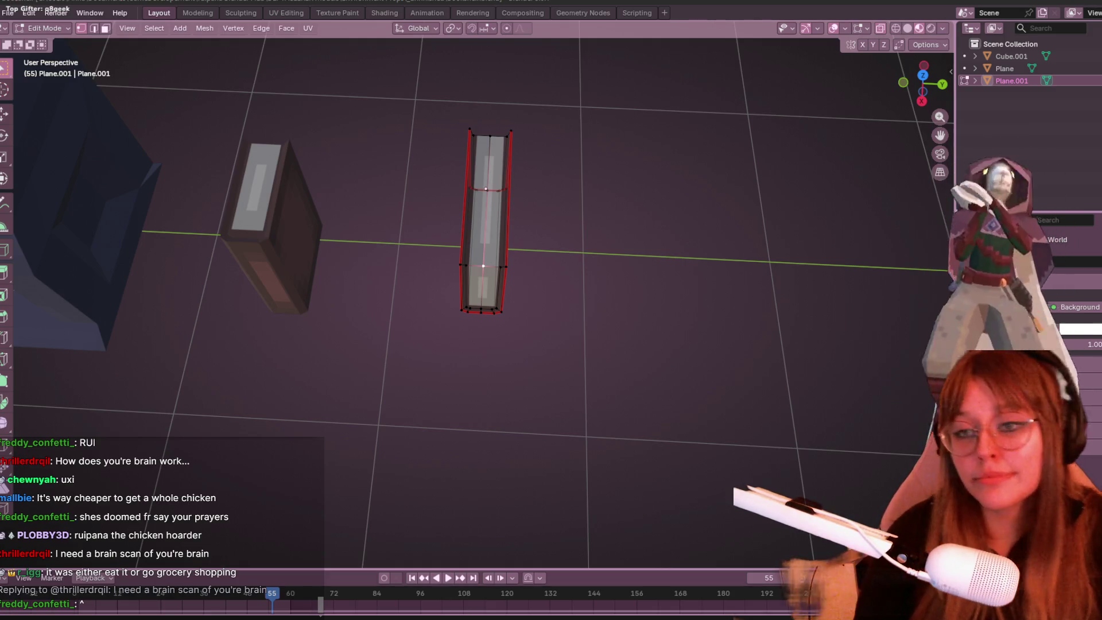
Step: In Right view, try moving and then merging the centre page edge, undoing both changes
mouse_move(547, 271)
middle_down()
mouse_move(592, 231)
mouse_move(603, 349)
mouse_move(586, 198)
mouse_move(597, 212)
middle_up()
key(KP_3)
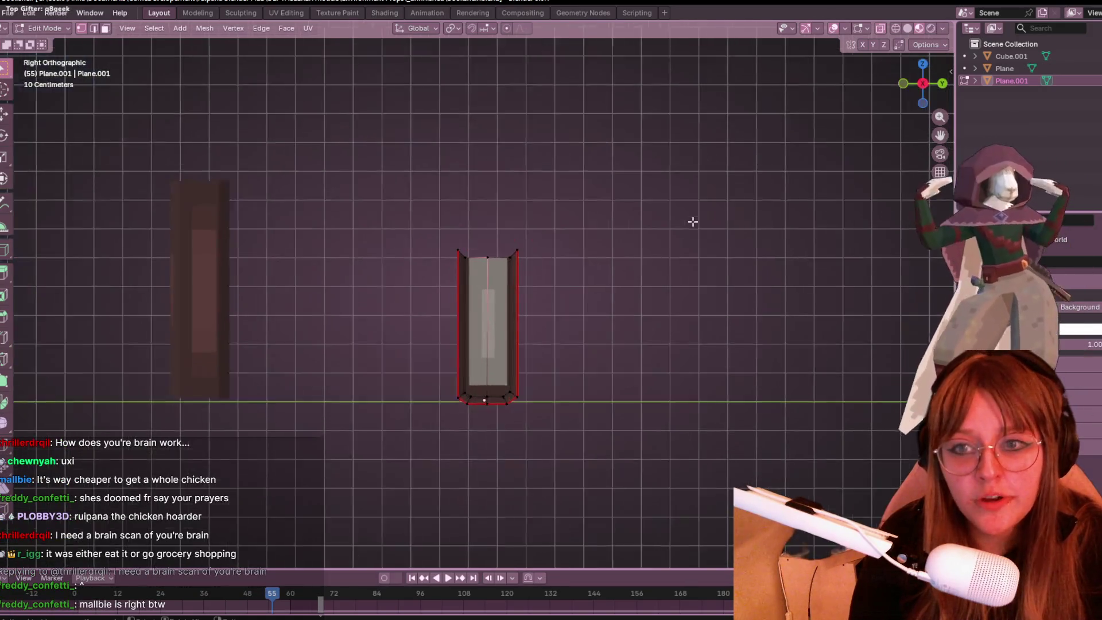
scroll(567, 266, up, 3)
click(492, 240)
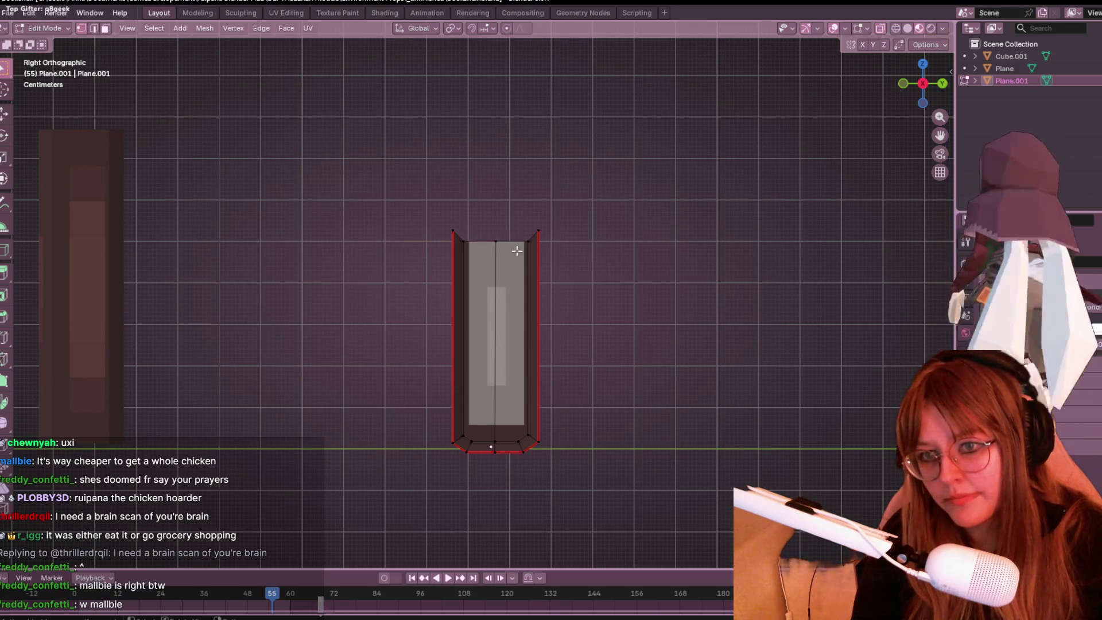
click(496, 243)
key(g)
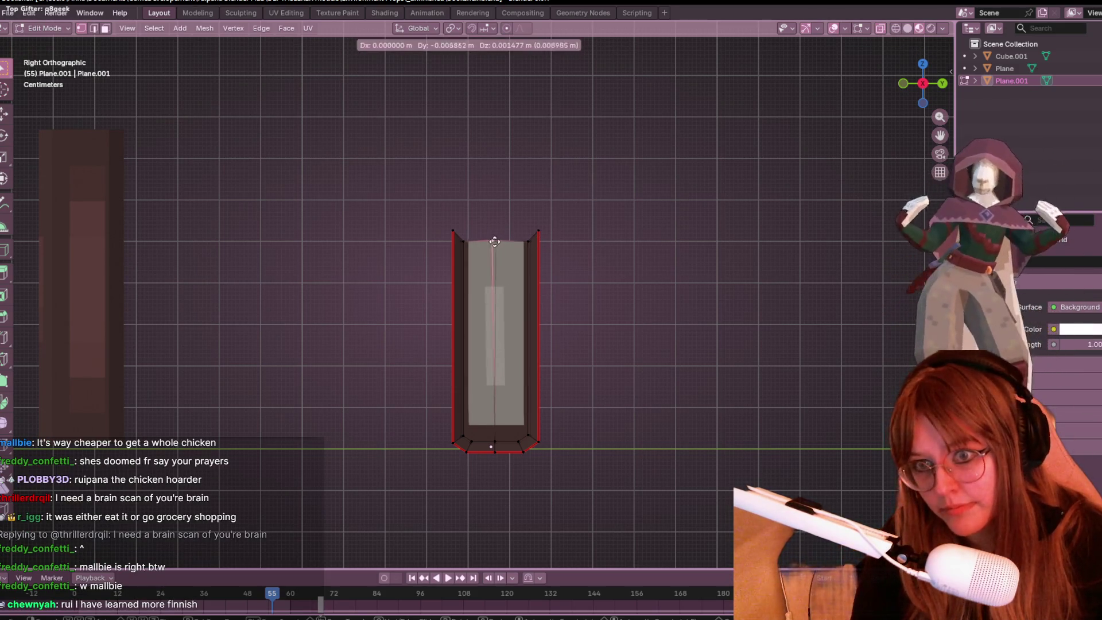
click(489, 243)
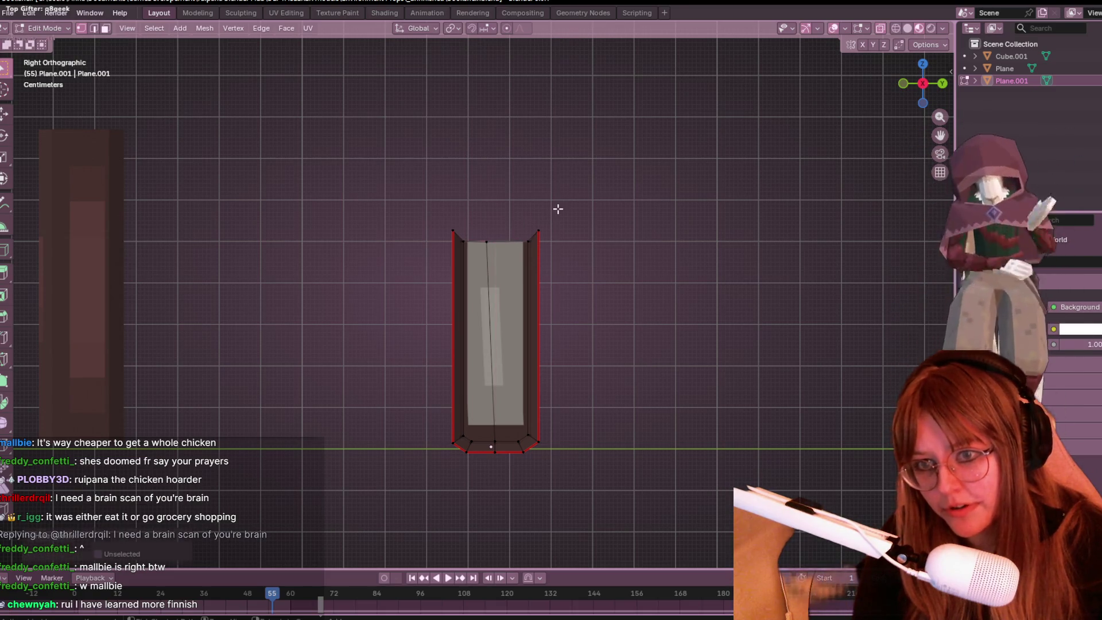
key(ctrl+z)
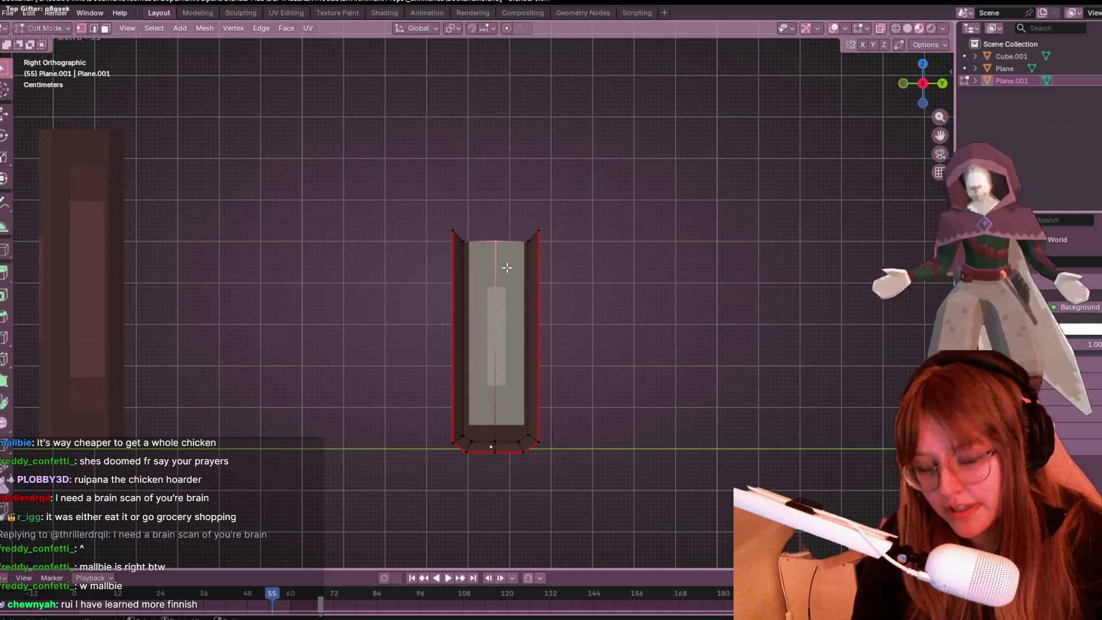
key(m)
click(508, 265)
key(ctrl+z)
key(m)
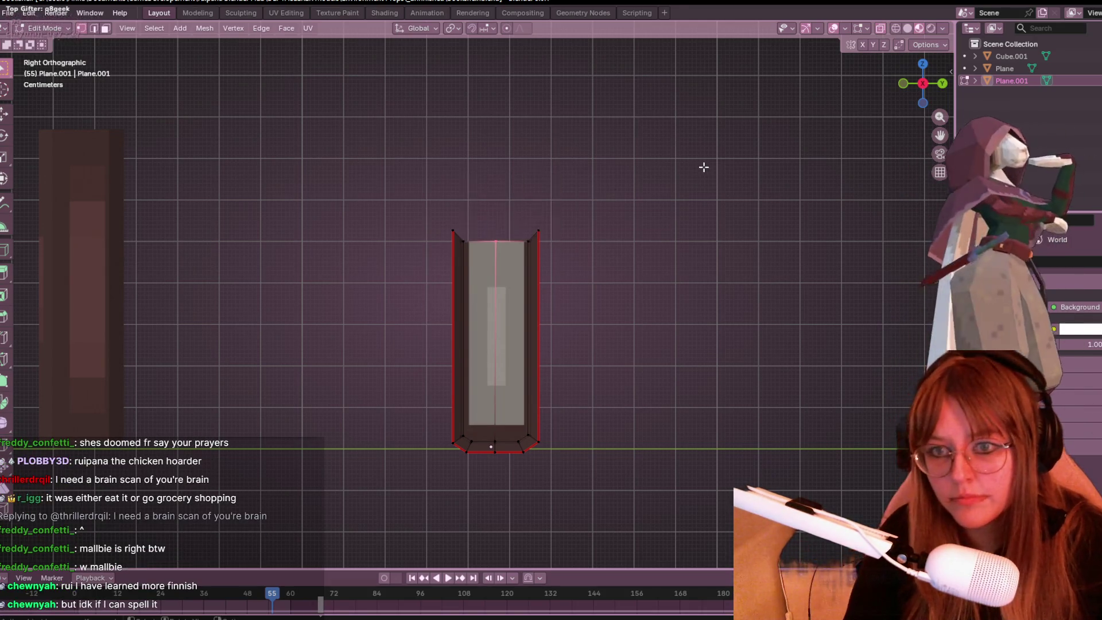
Step: Switch to Left Orthographic and box-select the left page face with its lower-left corner
middle_drag(703, 167, 712, 229)
key(h)
key(alt+h)
mouse_move(584, 164)
middle_down()
mouse_move(635, 218)
mouse_move(364, 197)
mouse_move(889, 122)
middle_up()
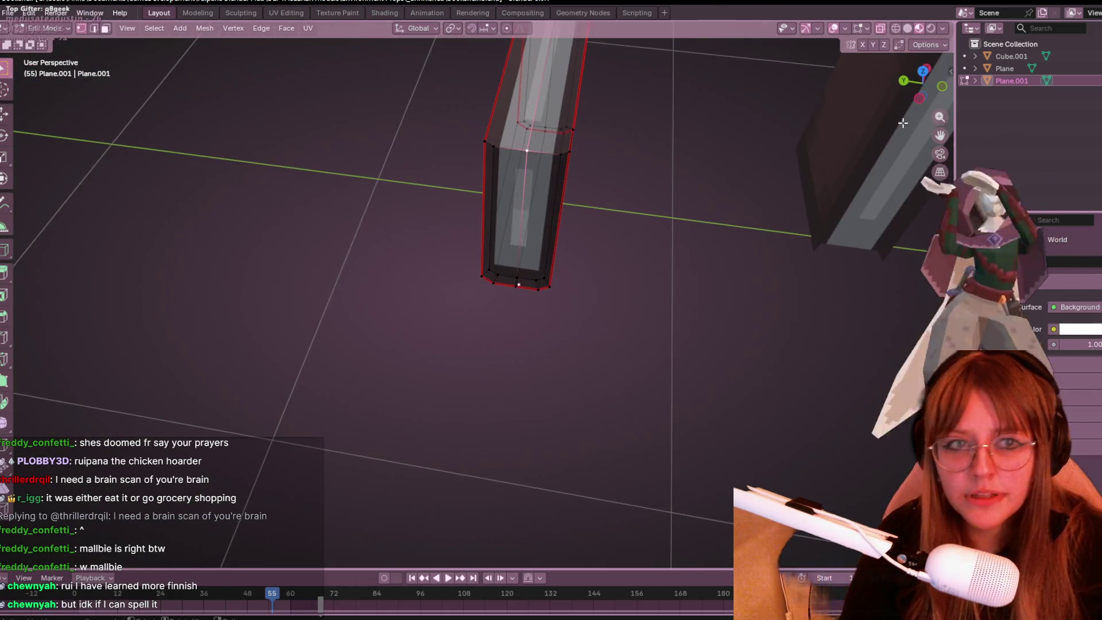
click(918, 98)
mouse_move(438, 72)
mouse_down()
mouse_move(531, 302)
mouse_move(518, 369)
mouse_move(505, 365)
mouse_up()
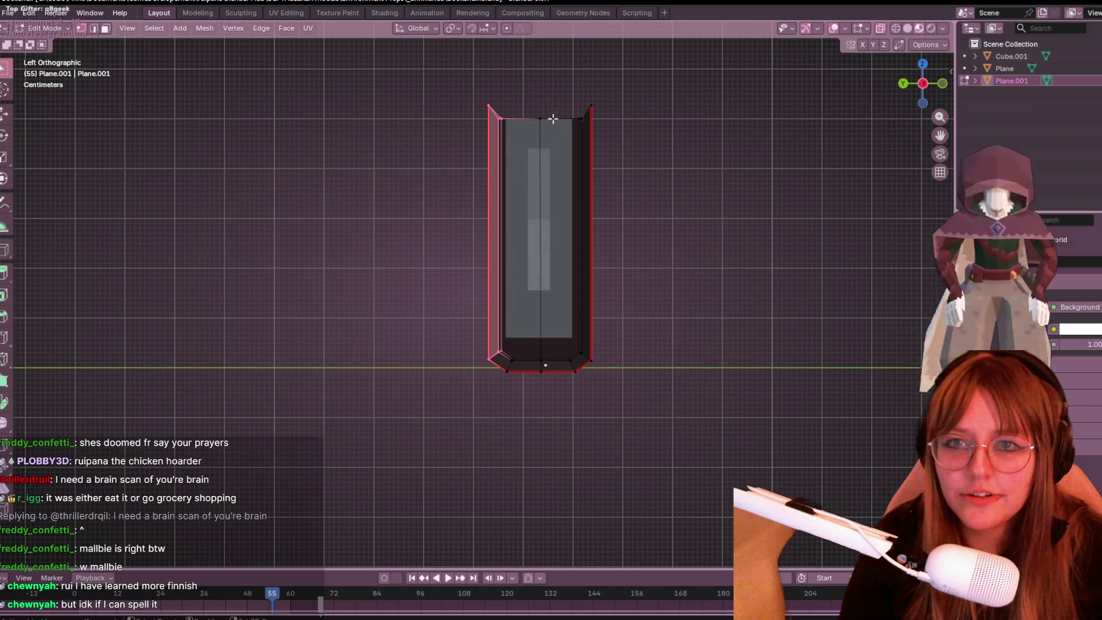
mouse_move(520, 96)
mouse_down()
mouse_move(542, 118)
mouse_move(543, 147)
mouse_up()
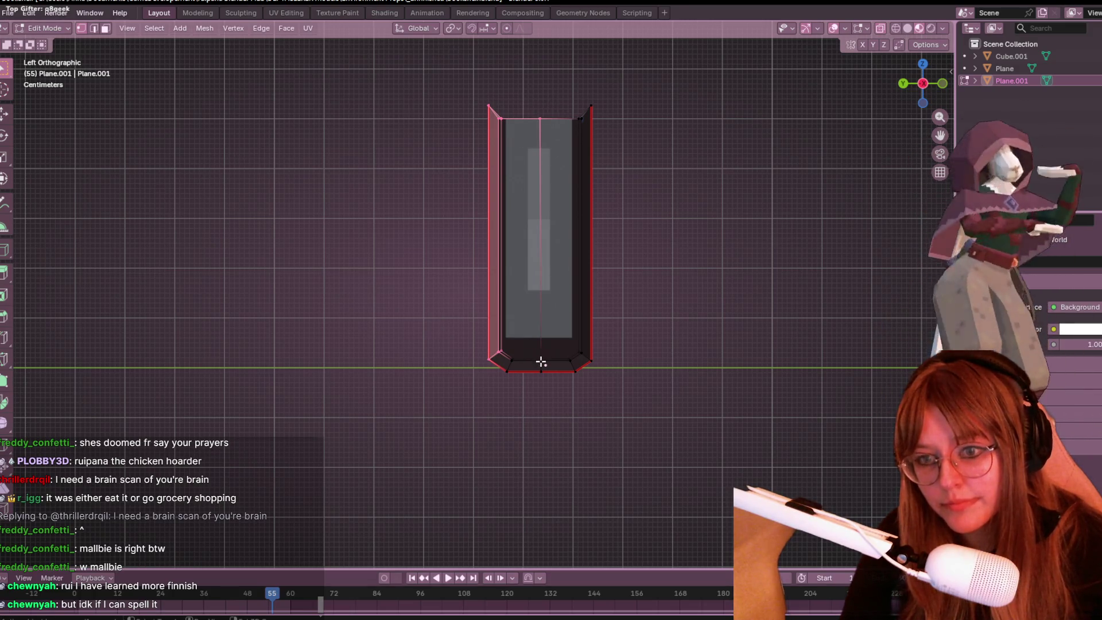
shift+drag(518, 363, 522, 365)
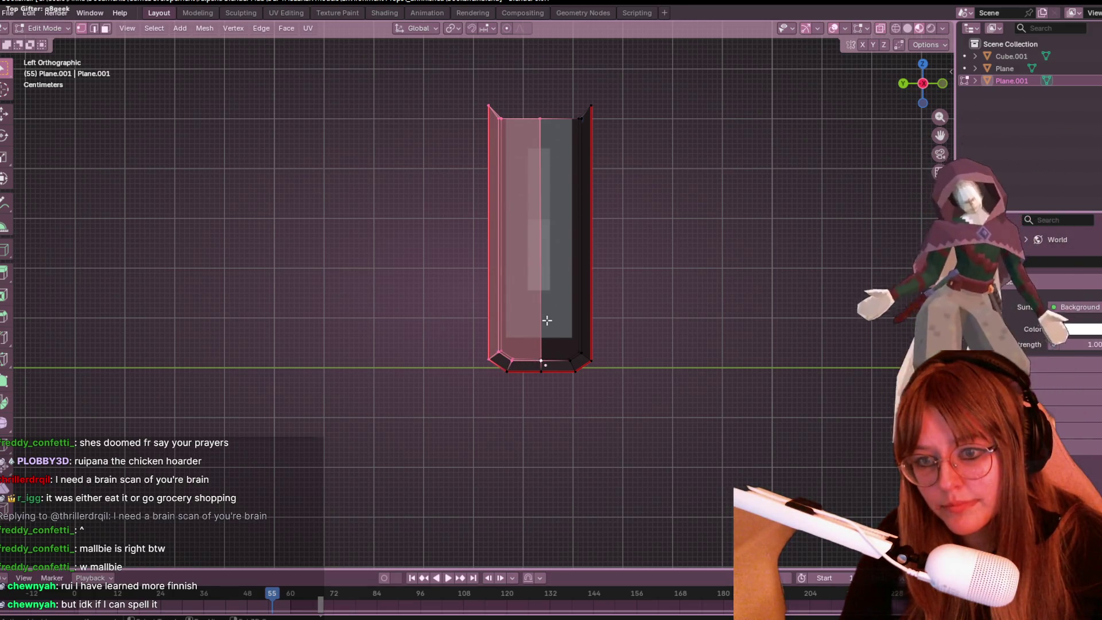
shift+drag(463, 300, 531, 396)
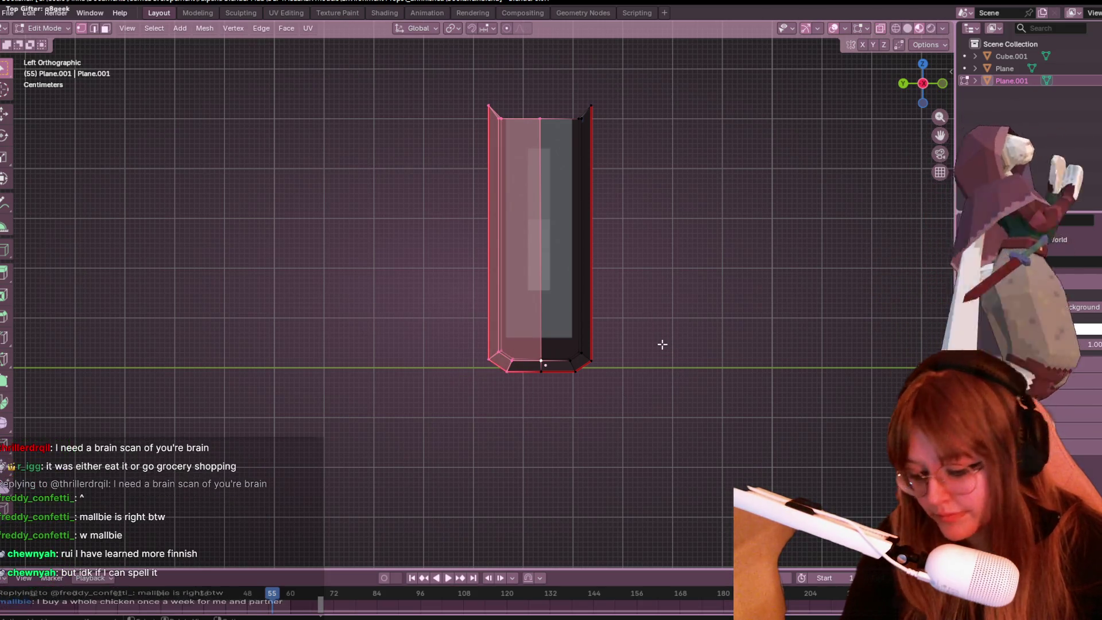
key(ctrl+p)
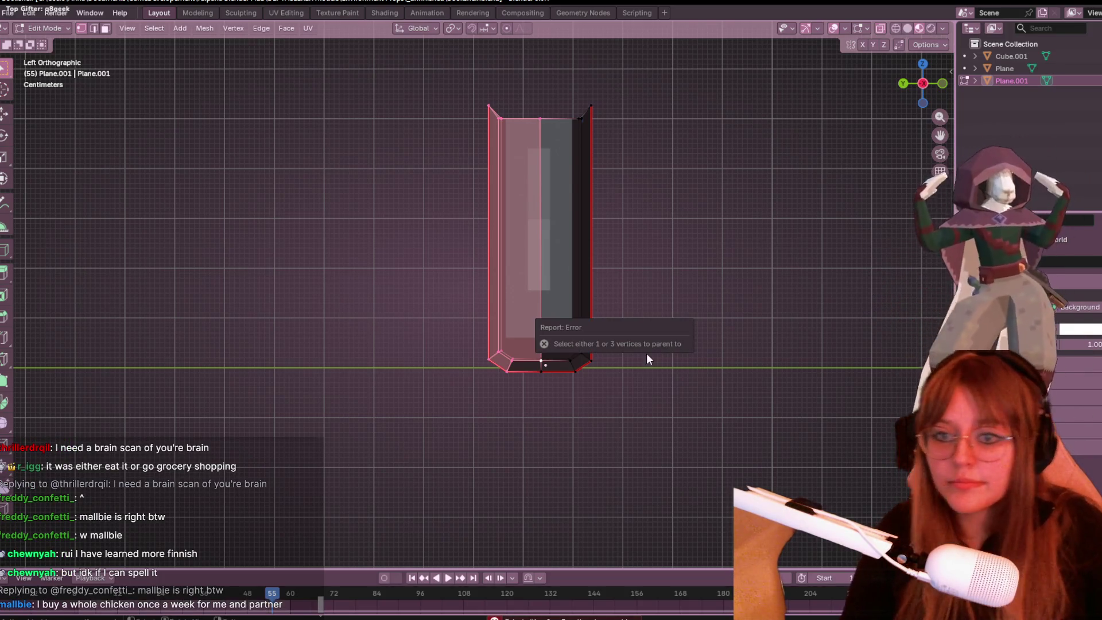
key(p)
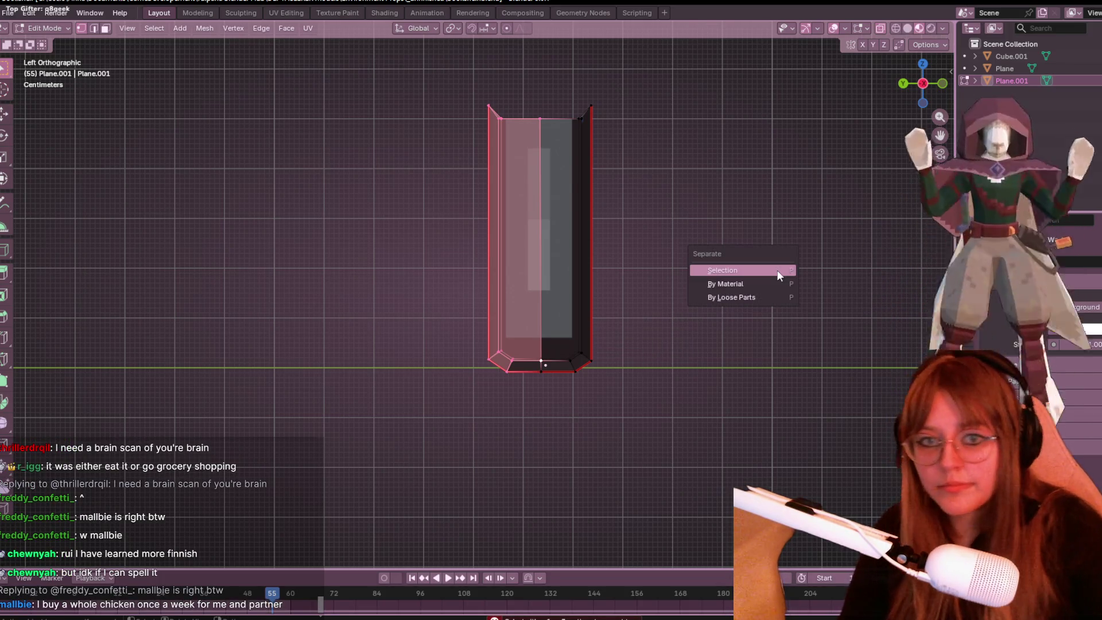
click(777, 270)
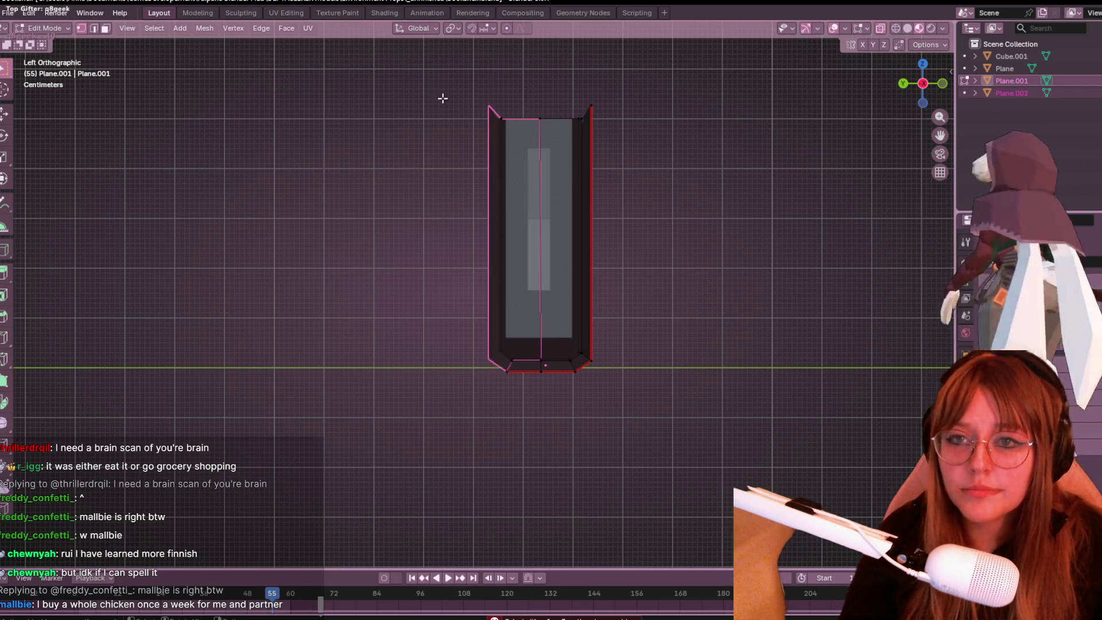
key(Tab)
click(521, 224)
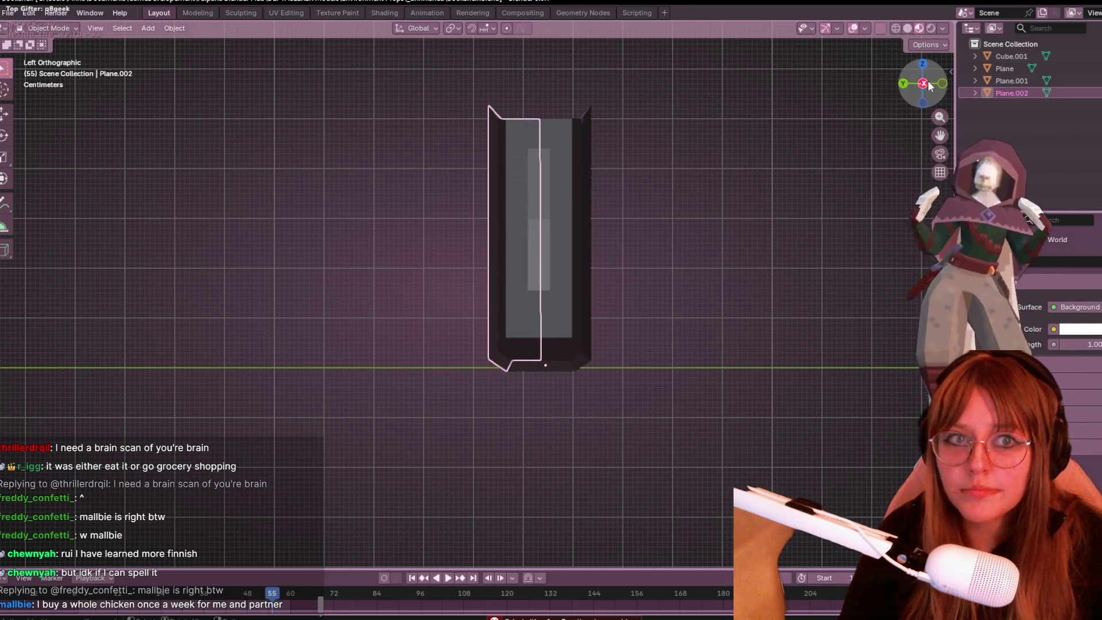
key(t)
shift+middle_drag(573, 102, 569, 140)
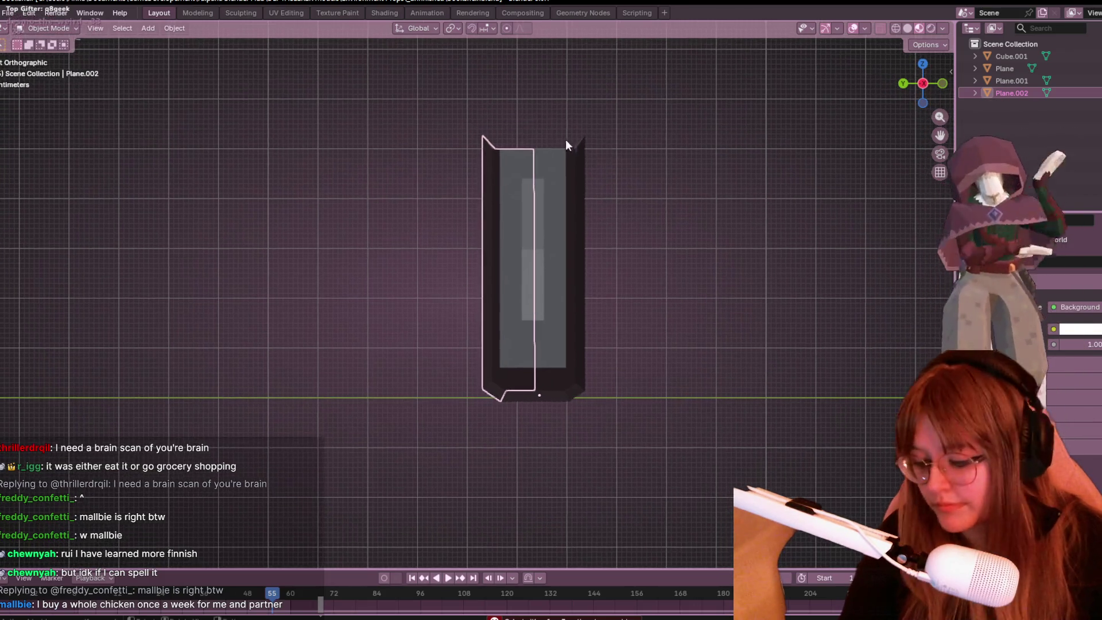
key(r)
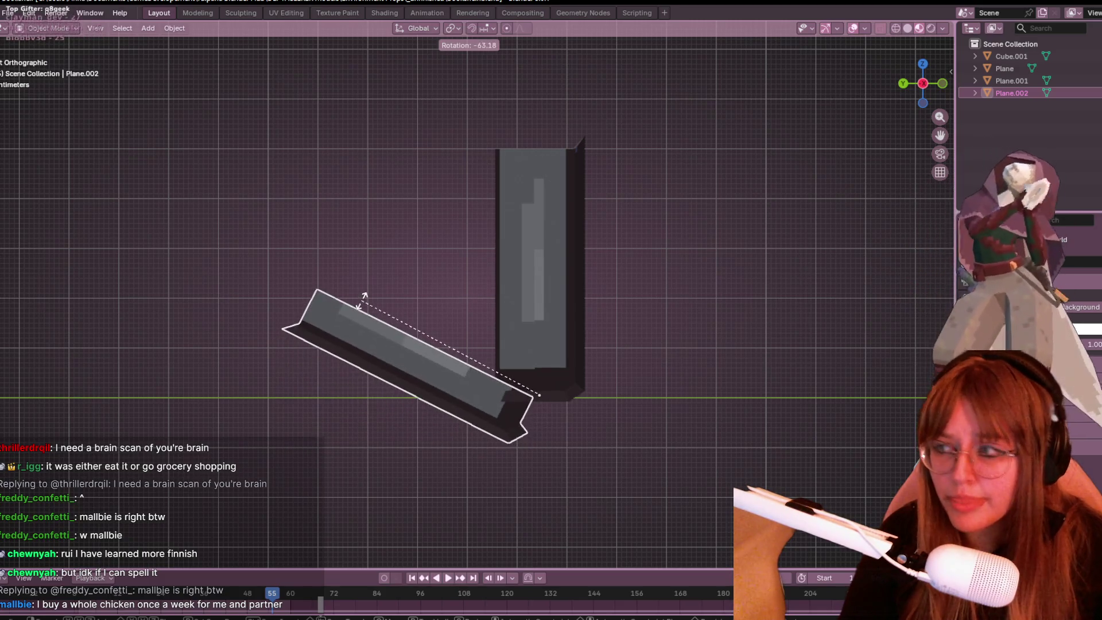
key(Escape)
mouse_move(758, 125)
middle_down()
mouse_move(783, 198)
mouse_move(469, 283)
mouse_move(752, 170)
mouse_move(694, 234)
mouse_move(655, 196)
mouse_move(664, 213)
middle_up()
key(Tab)
key(ctrl+z)
key(ctrl+z)
key(ctrl+z)
key(z)
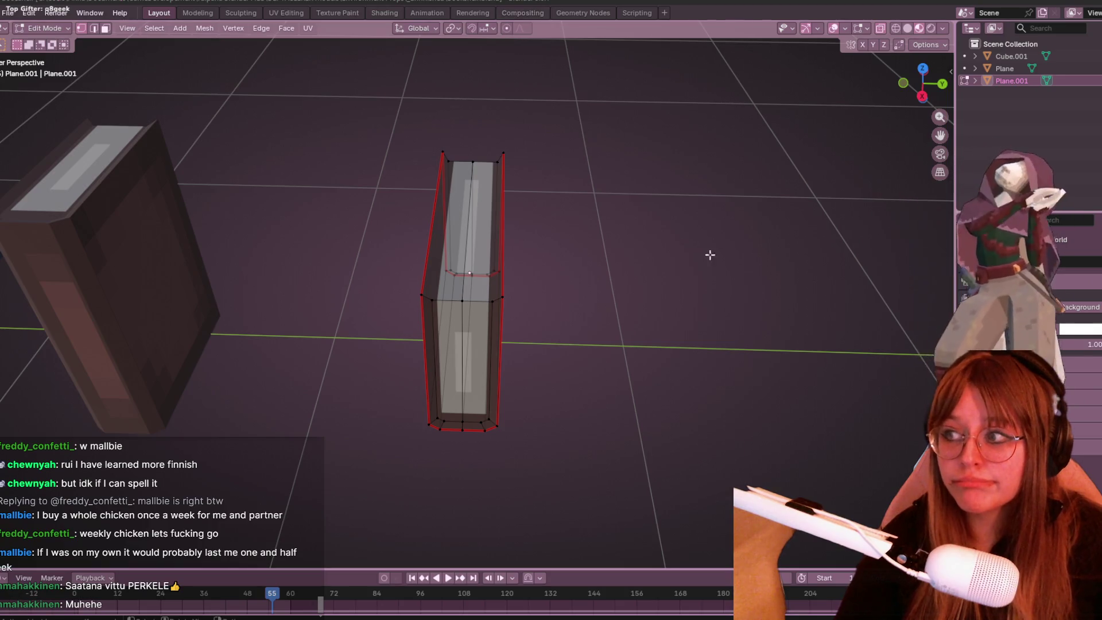
Step: Frame the book in Right Orthographic, trial-select its right half, then clear the selection
shift+middle_drag(718, 237, 683, 77)
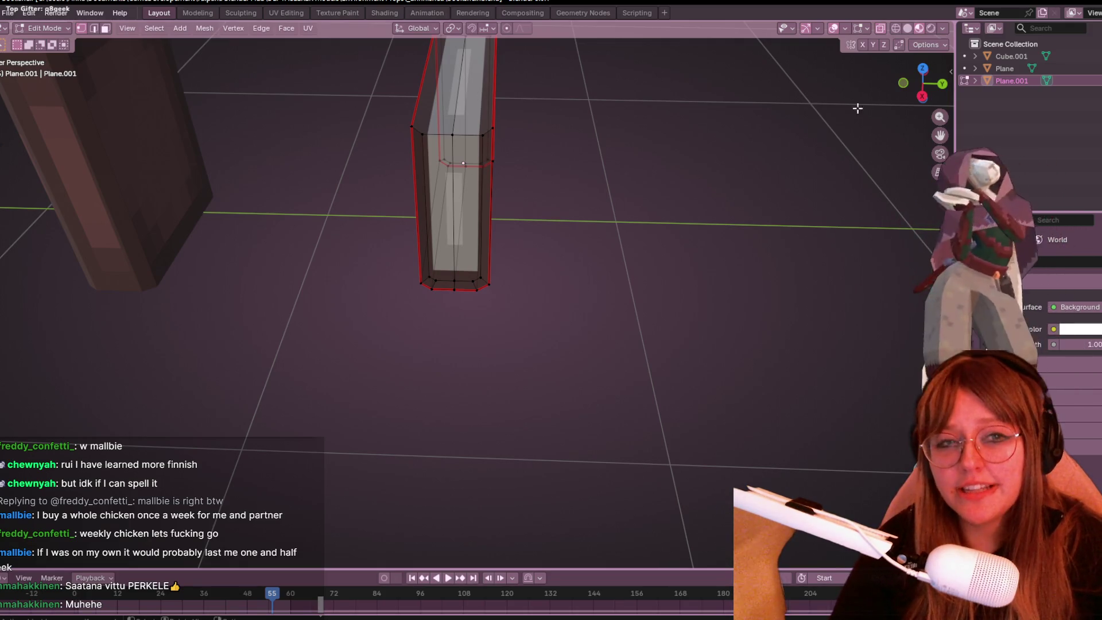
click(922, 96)
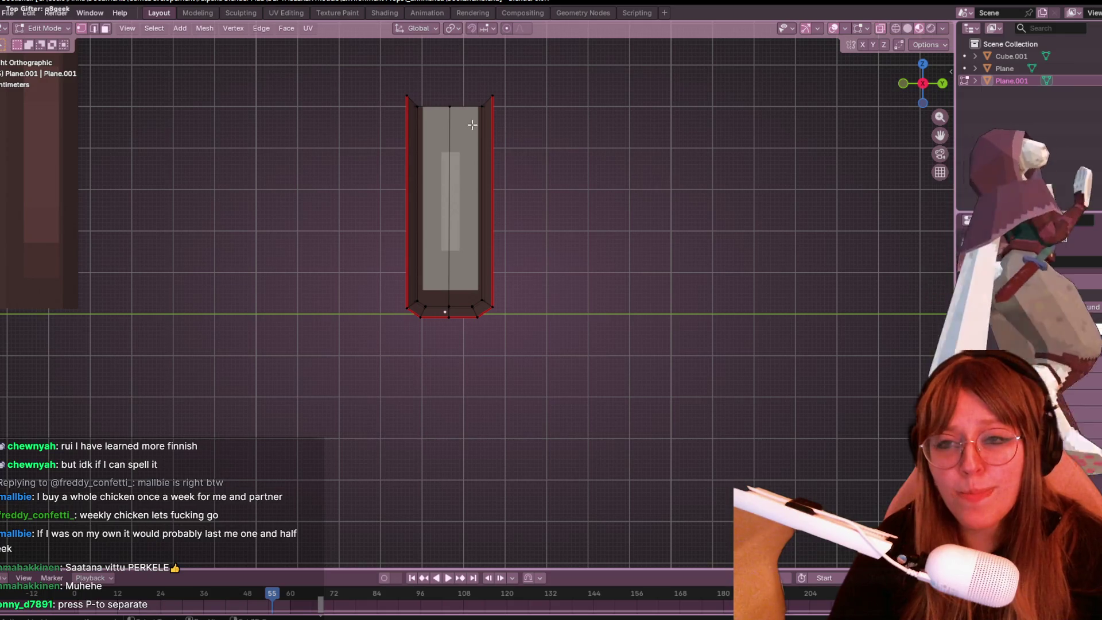
mouse_move(429, 74)
mouse_down()
mouse_move(492, 130)
mouse_move(559, 302)
mouse_up()
mouse_move(466, 69)
mouse_down()
mouse_move(508, 245)
mouse_move(546, 335)
mouse_up()
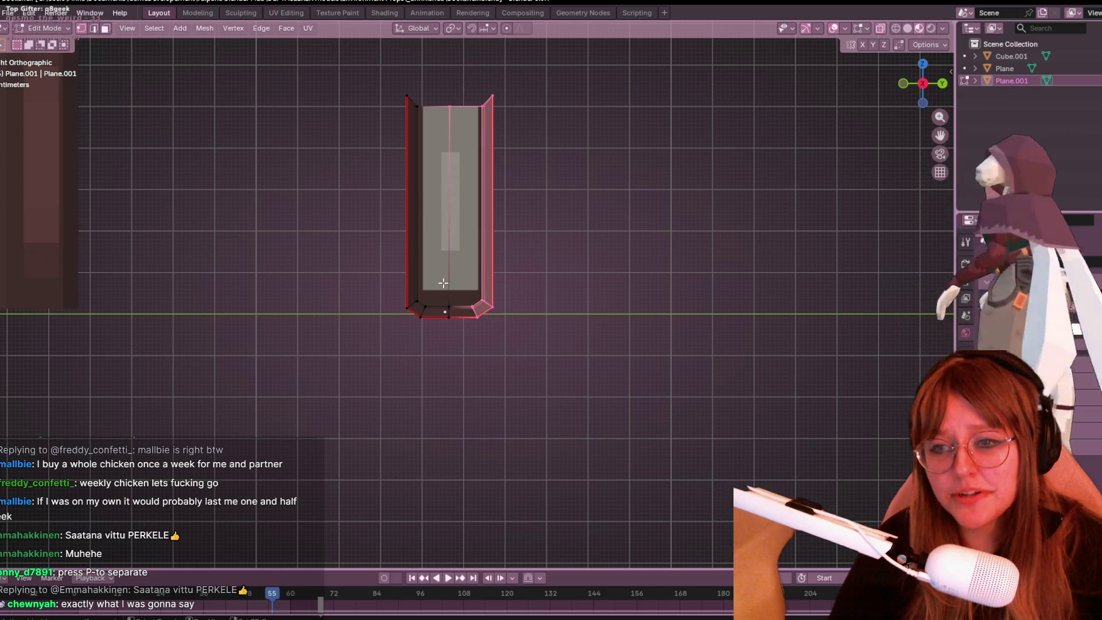
click(459, 315)
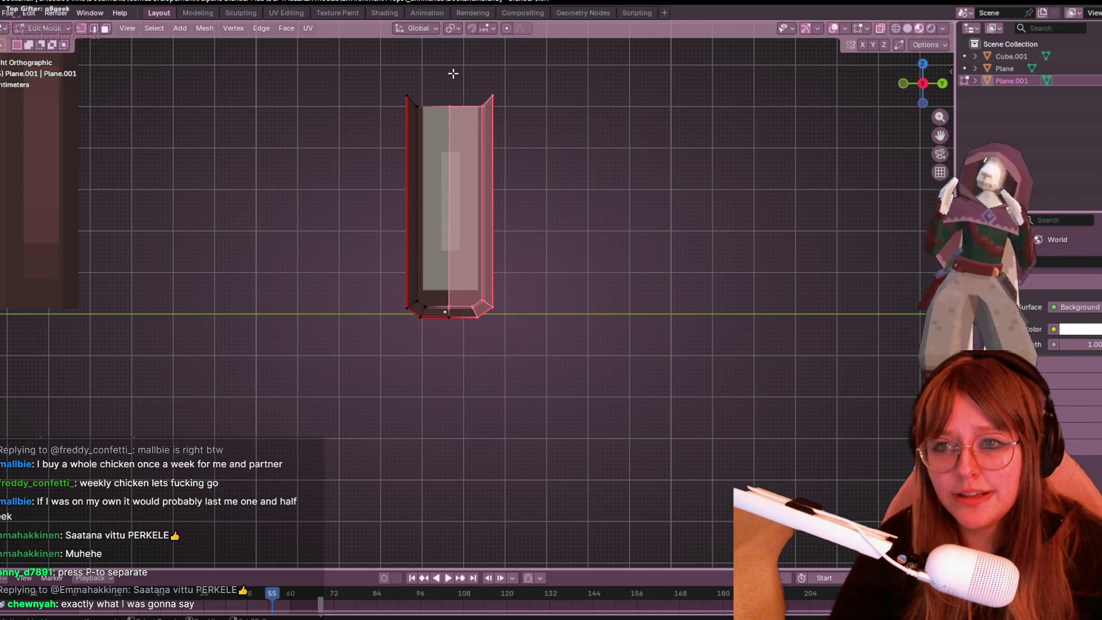
click(560, 129)
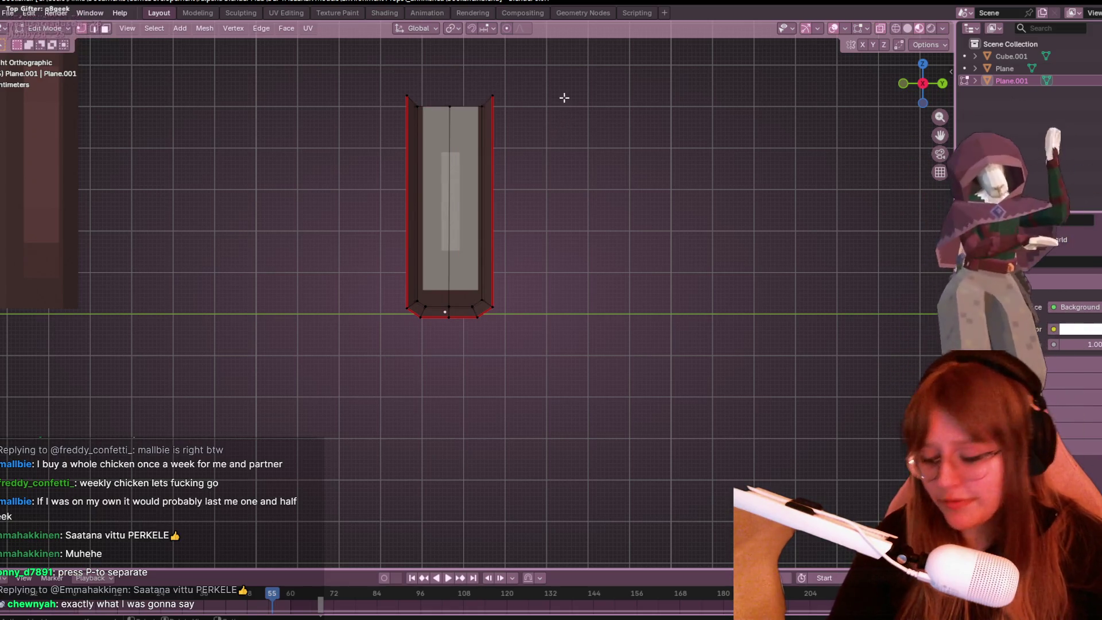
Step: Add a Ctrl+R loop cut across the book and join a top and a lower vertex with J
key(ctrl+r)
click(458, 109)
mouse_move(457, 109)
middle_down()
mouse_move(571, 128)
mouse_move(561, 175)
mouse_move(523, 102)
middle_up()
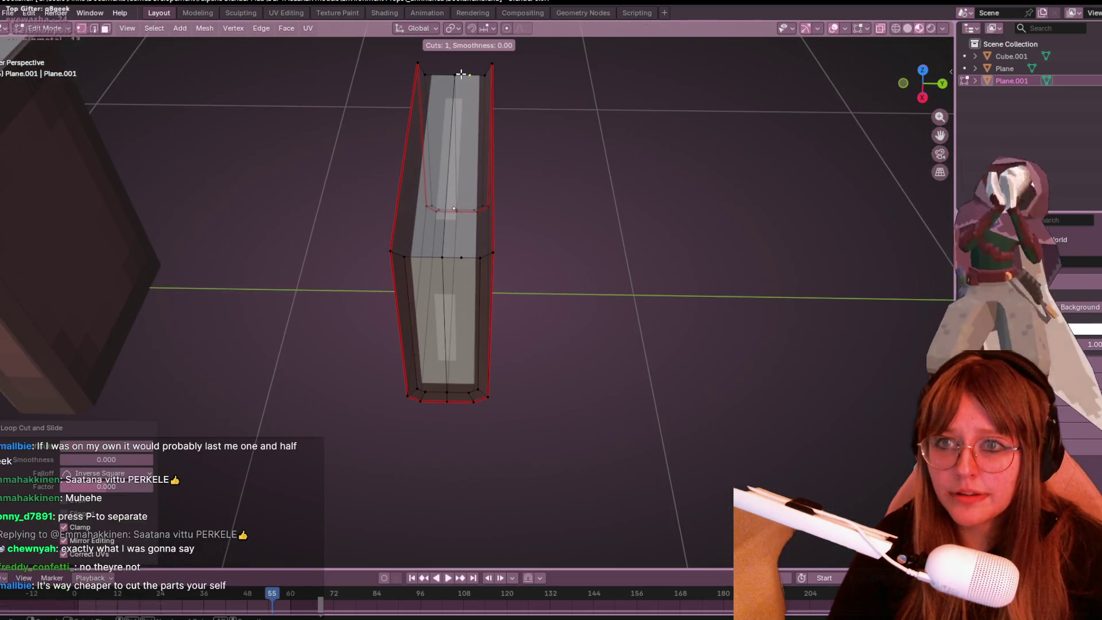
click(470, 90)
shift+click(461, 258)
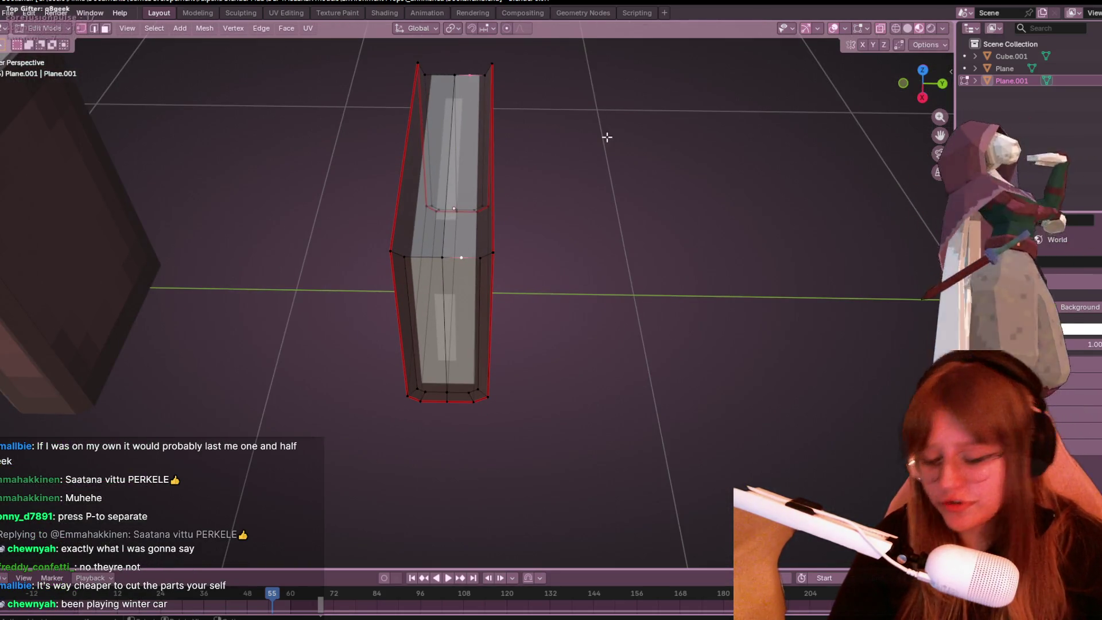
key(j)
click(652, 362)
Step: Knife a second cut across the pages, then return to Right Orthographic view
mouse_move(505, 339)
middle_down()
mouse_move(585, 263)
mouse_move(589, 245)
middle_up()
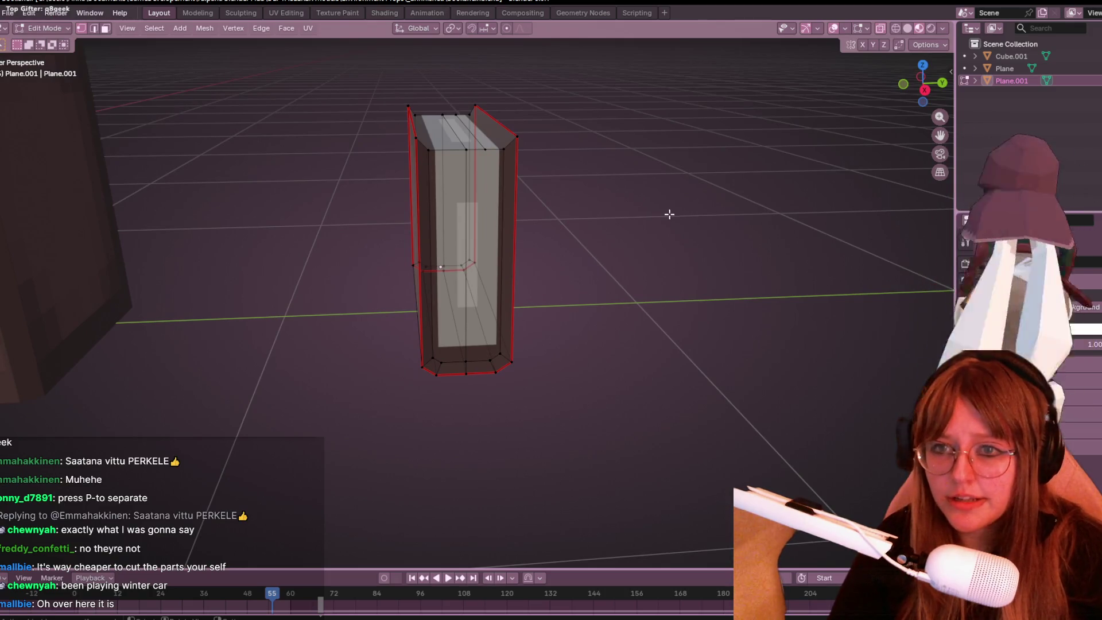
key(k)
click(453, 267)
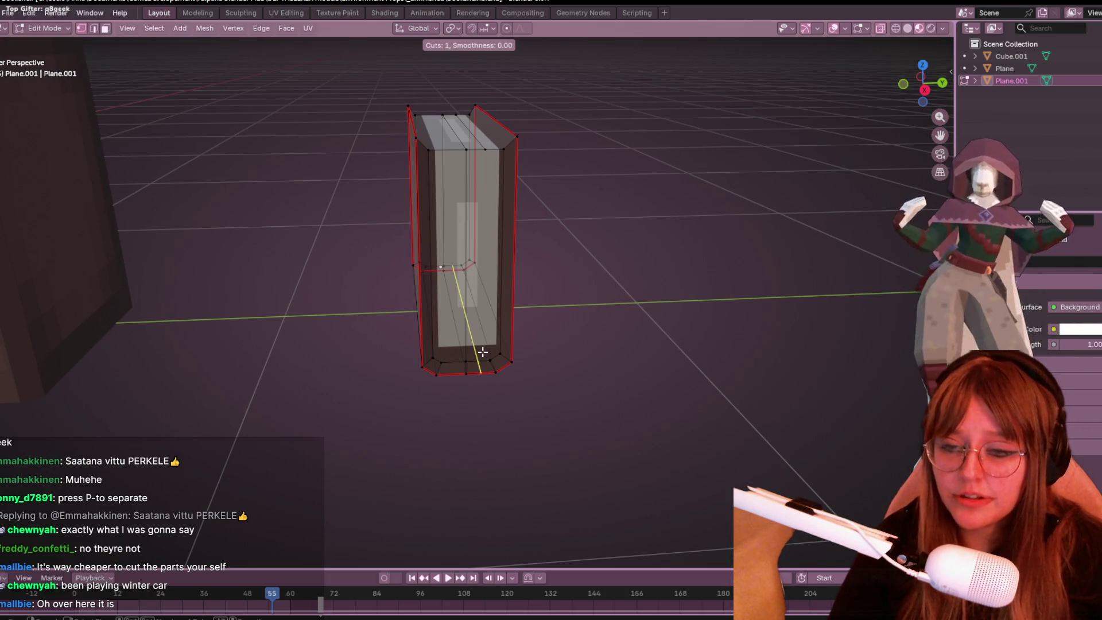
click(481, 357)
mouse_move(516, 361)
middle_down()
mouse_move(664, 273)
mouse_move(633, 319)
mouse_move(455, 147)
middle_up()
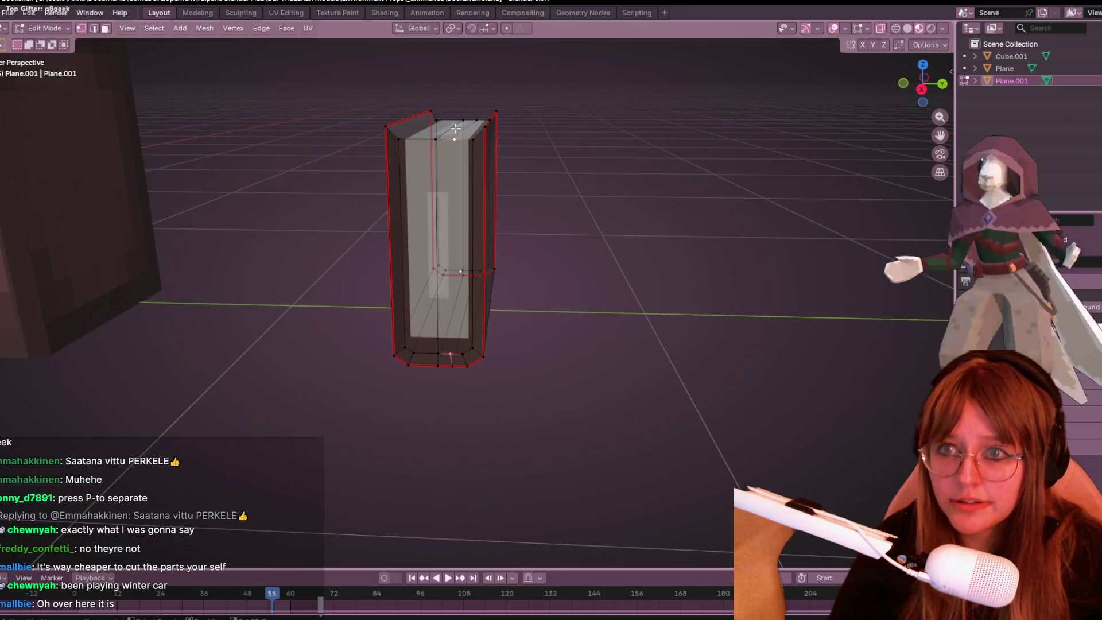
mouse_move(763, 207)
middle_down()
mouse_move(435, 259)
mouse_move(597, 189)
mouse_move(488, 402)
middle_up()
click(488, 402)
scroll(535, 292, down, 3)
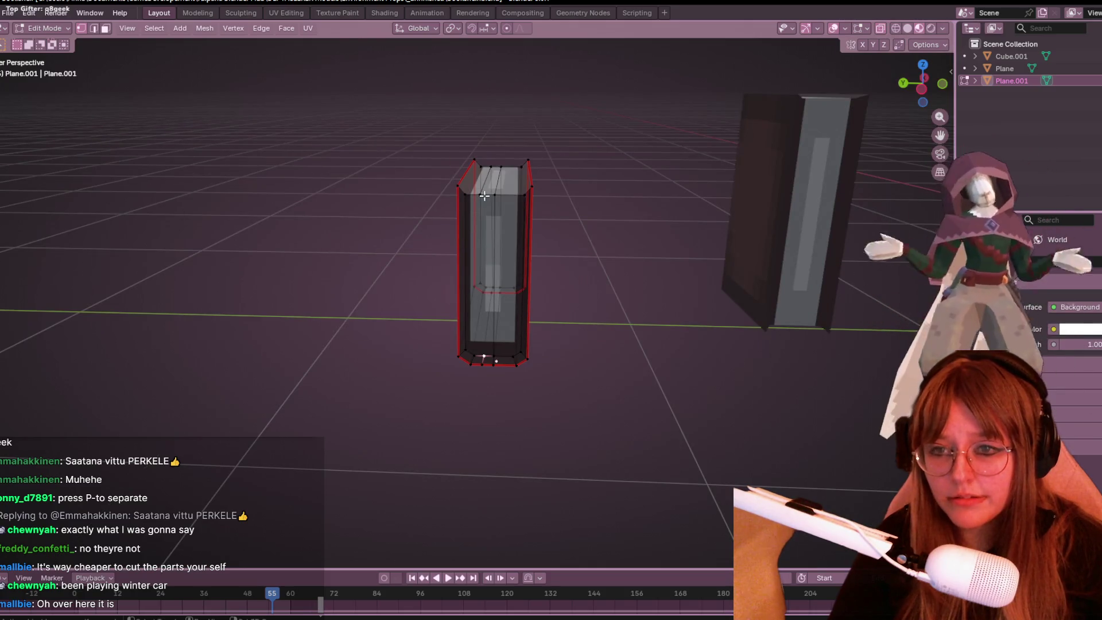
mouse_move(634, 212)
middle_down()
mouse_move(910, 219)
mouse_move(924, 99)
middle_up()
click(924, 95)
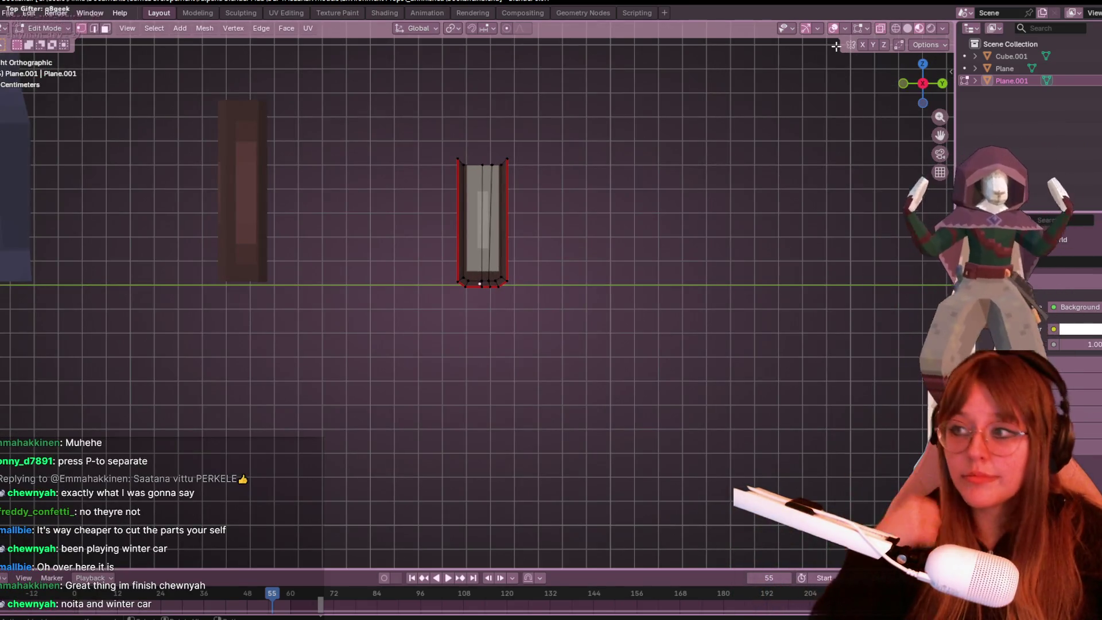
Step: Separate the box-selected right-side faces into Plane.002 and select it in Object Mode
scroll(645, 130, up, 2)
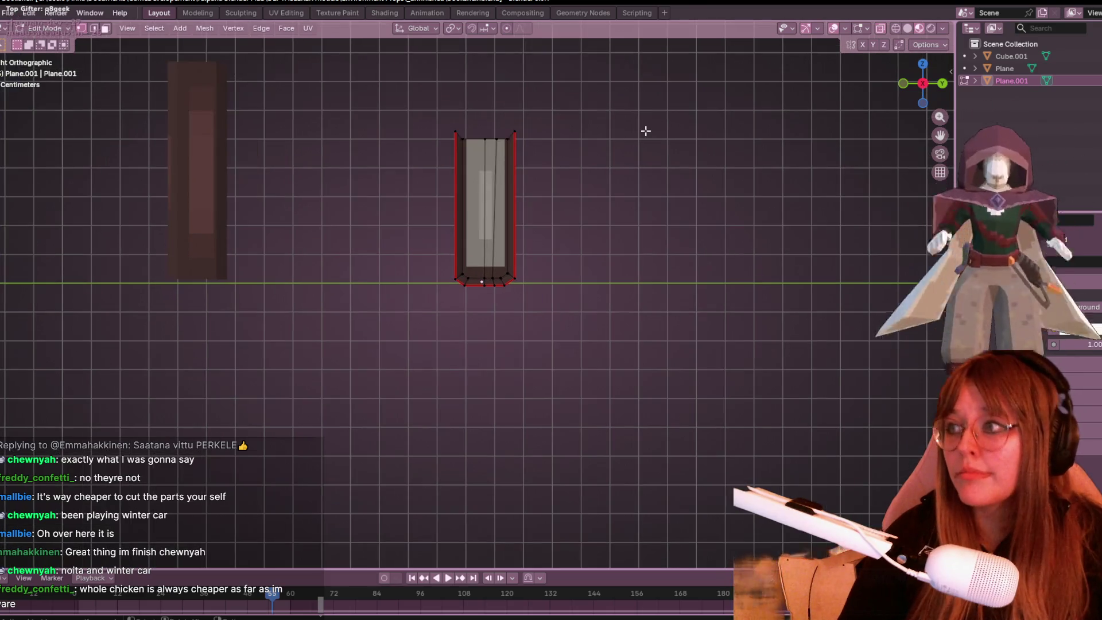
shift+middle_drag(620, 115, 580, 113)
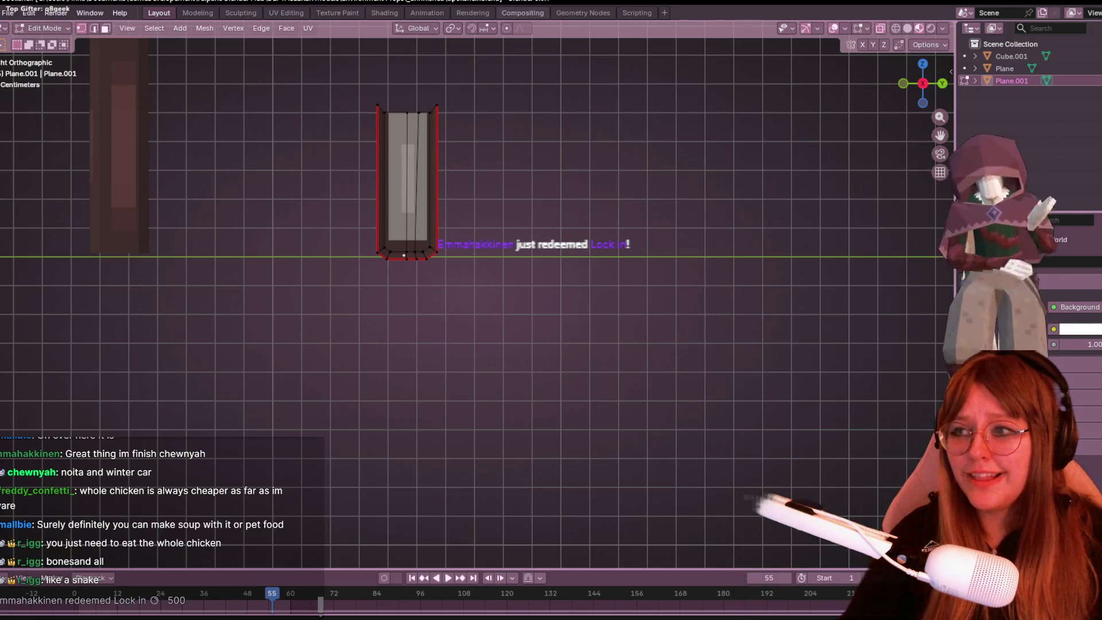
scroll(473, 101, up, 2)
shift+middle_drag(473, 101, 517, 193)
mouse_move(428, 80)
mouse_down()
mouse_move(529, 201)
mouse_move(584, 395)
mouse_up()
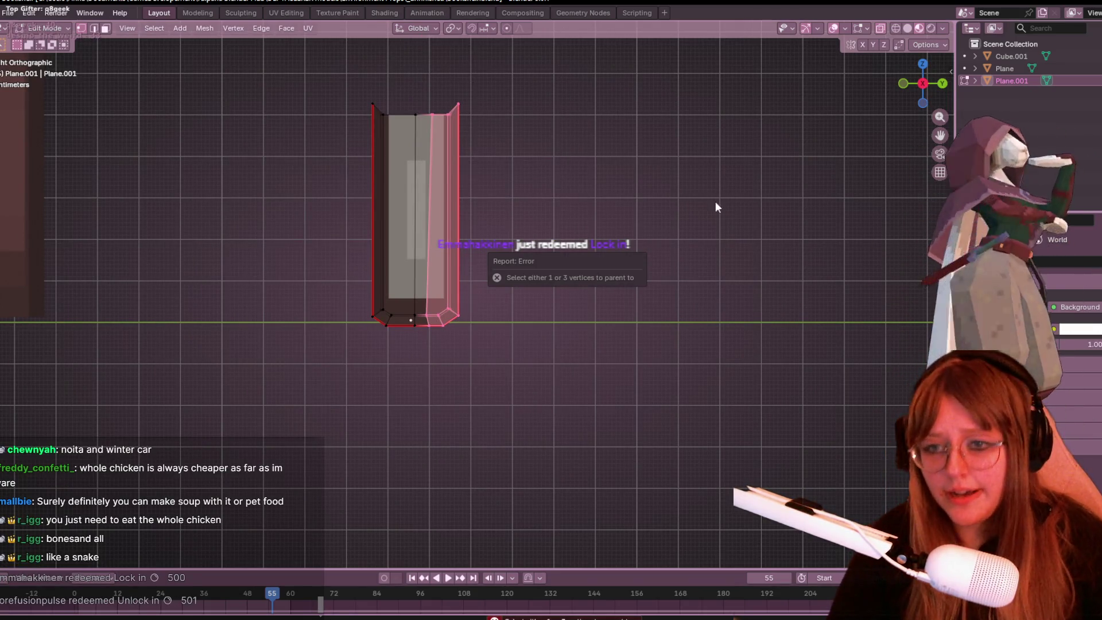
key(p)
click(769, 215)
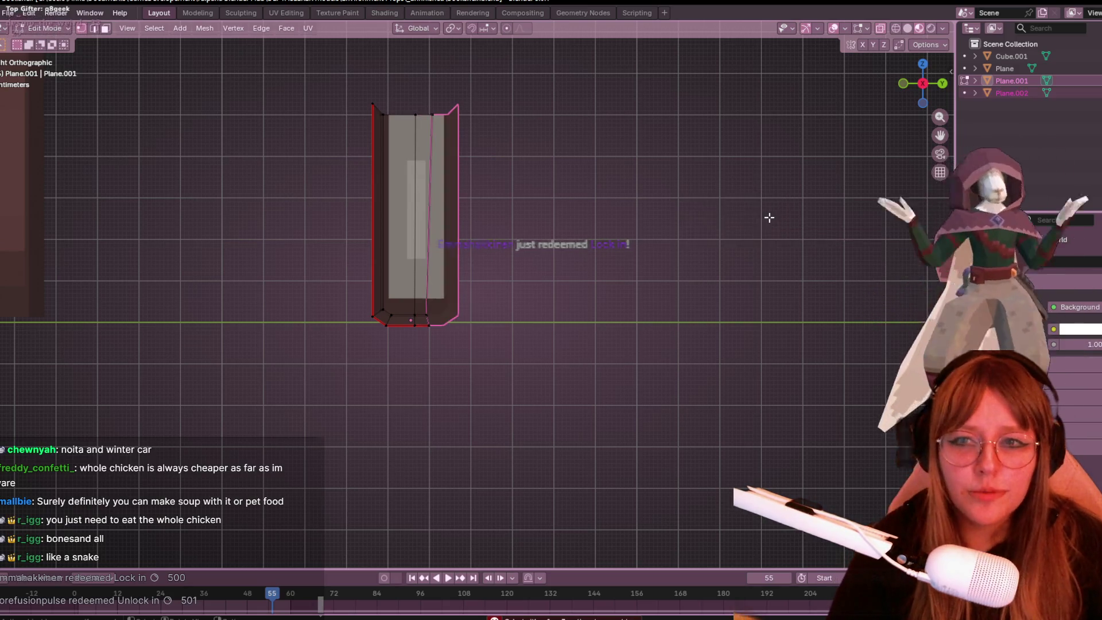
key(Tab)
click(448, 166)
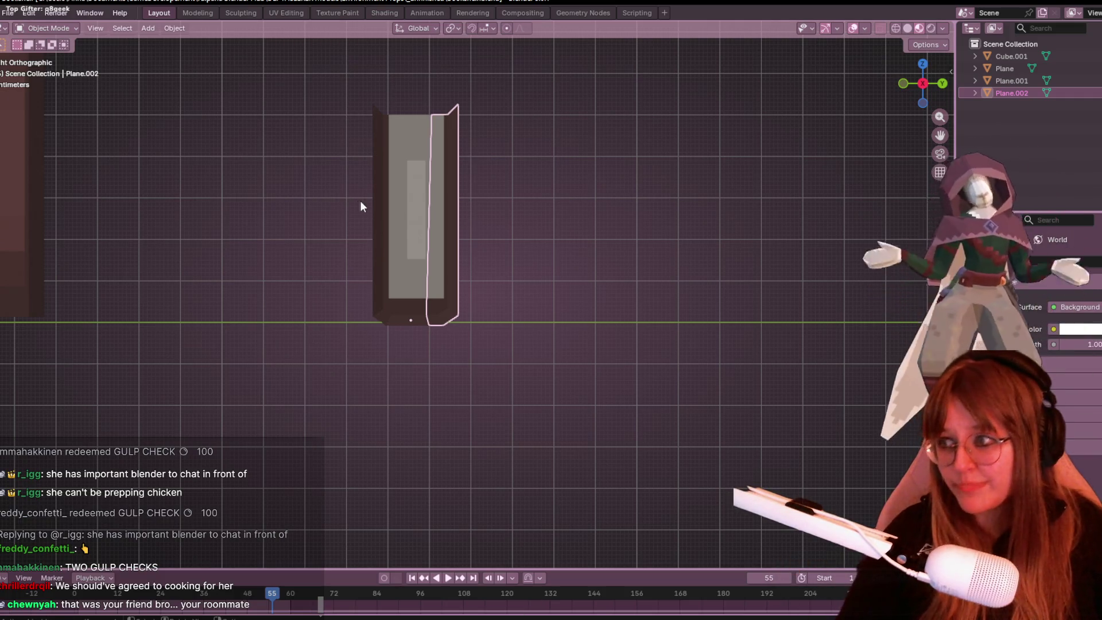
Step: Rotate Plane.002 to lie flat and move it up into position
scroll(387, 285, down, 1)
mouse_move(515, 221)
shift+middle_down()
mouse_move(561, 243)
mouse_move(568, 137)
shift+middle_up()
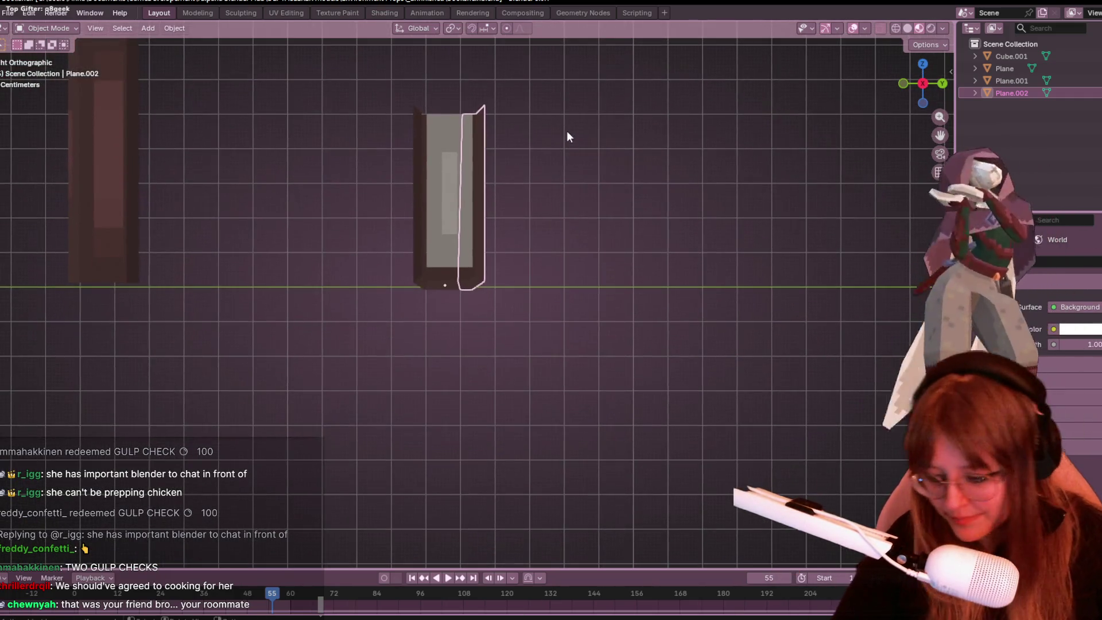
key(r)
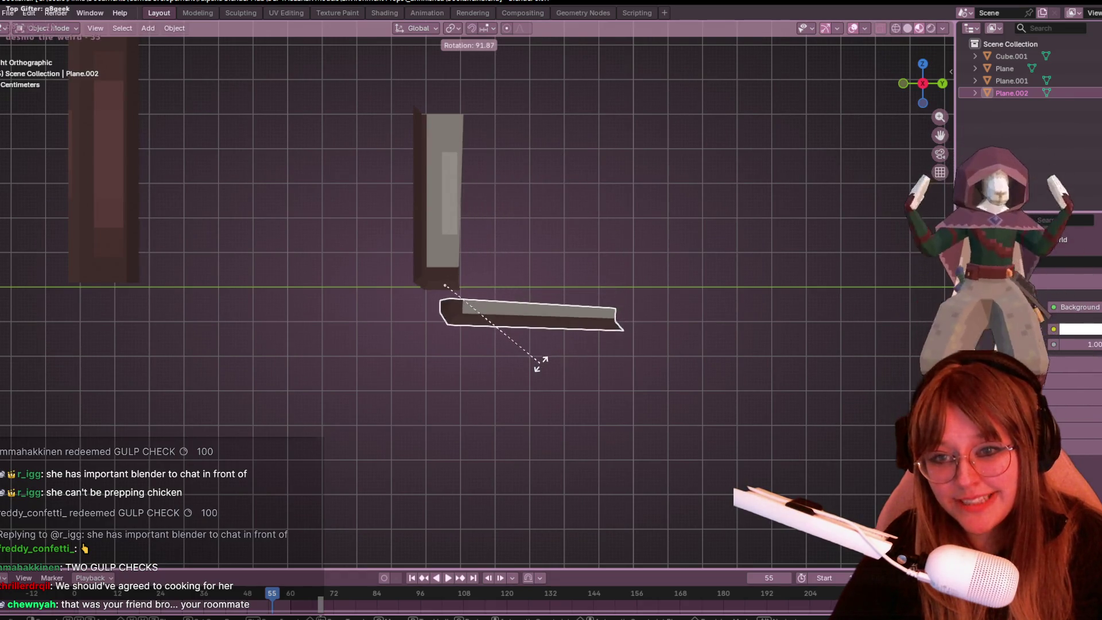
click(591, 385)
key(h)
key(alt+h)
key(g)
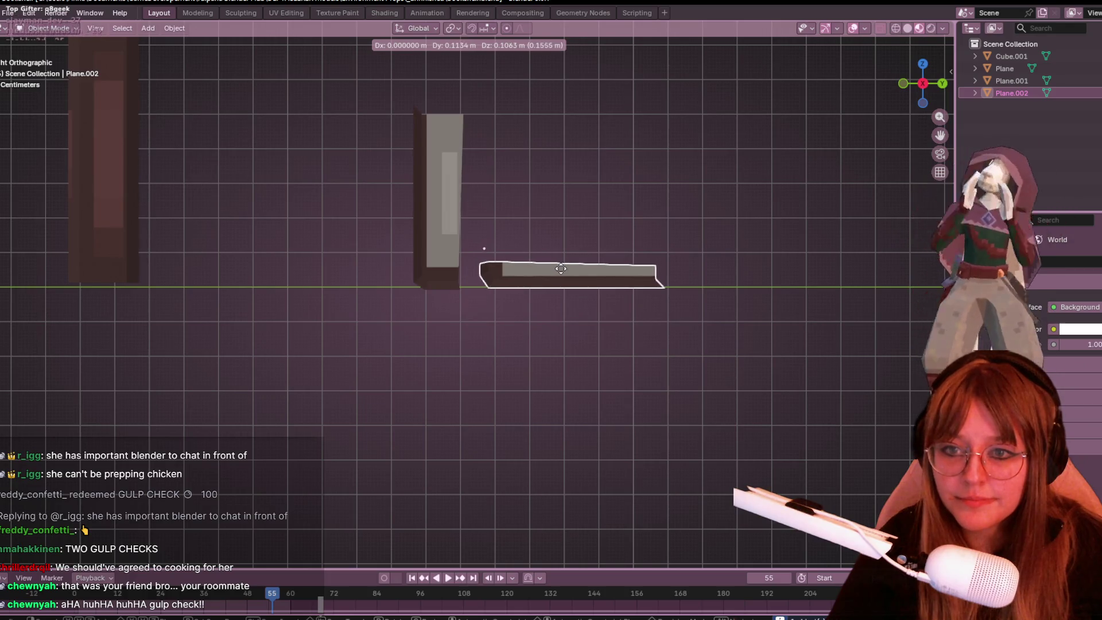
click(581, 294)
key(r)
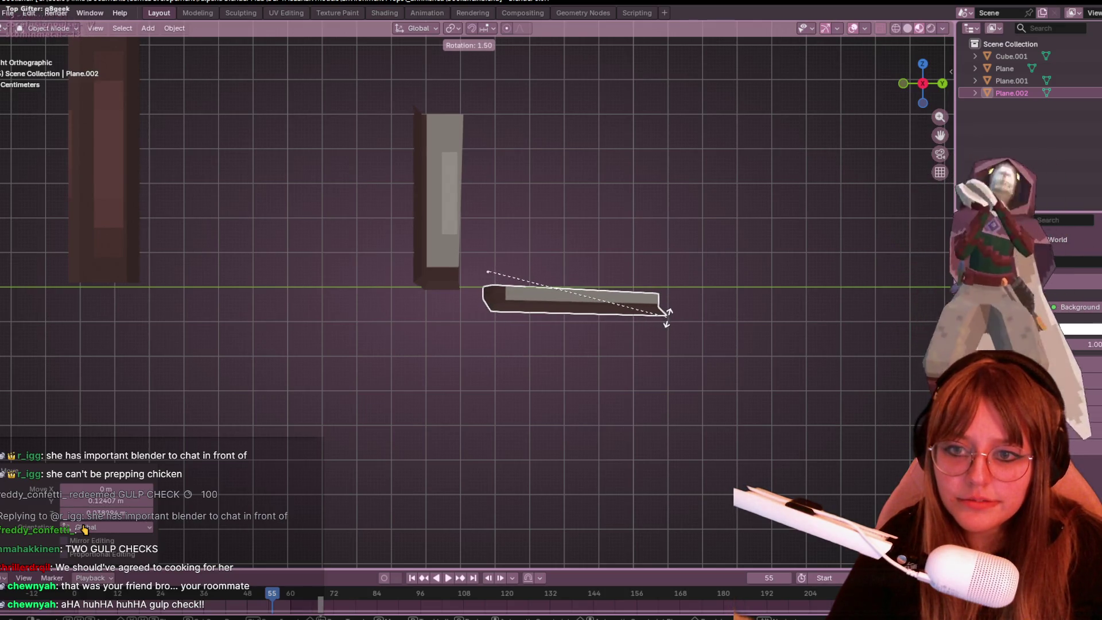
key(Escape)
key(g)
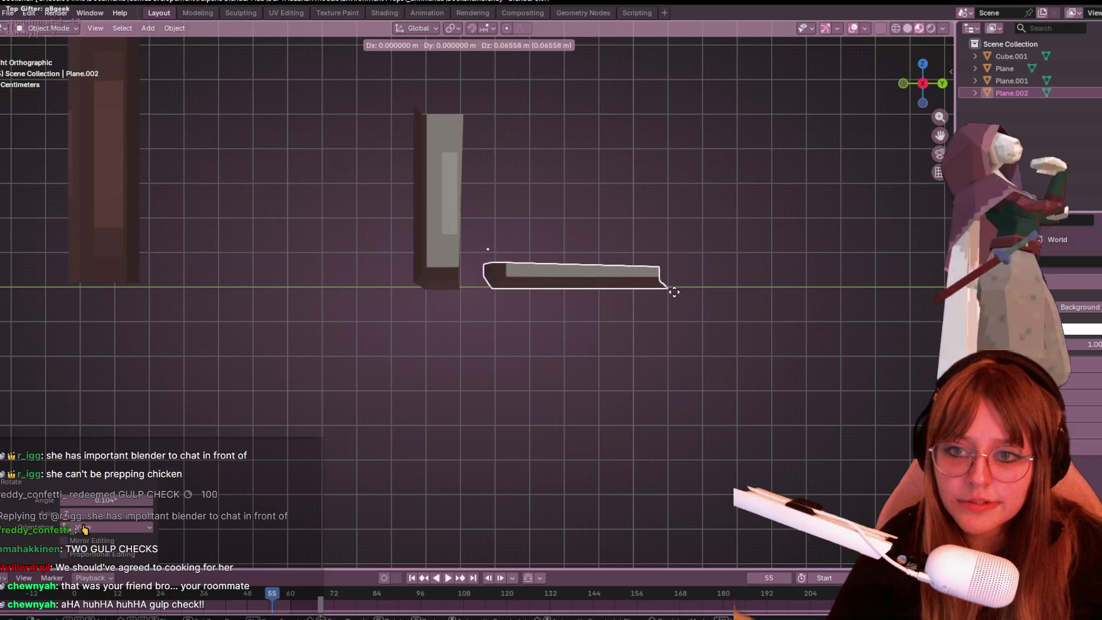
click(671, 288)
key(g)
click(671, 288)
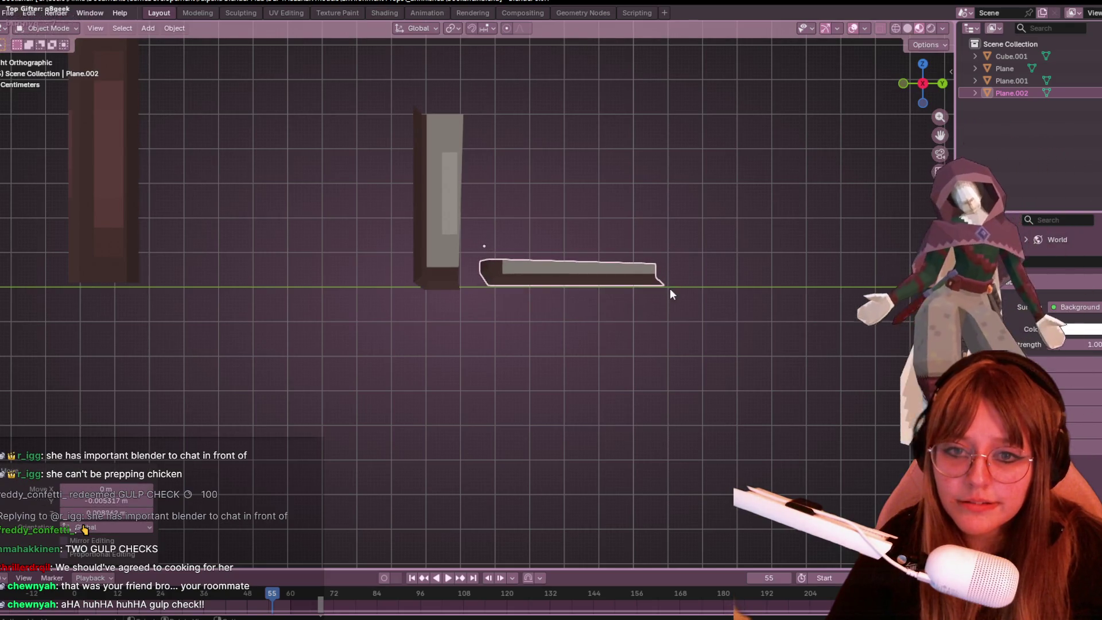
Step: Rotate Plane.001 flat and nudge it beside Plane.002, then select both halves
click(425, 167)
key(r)
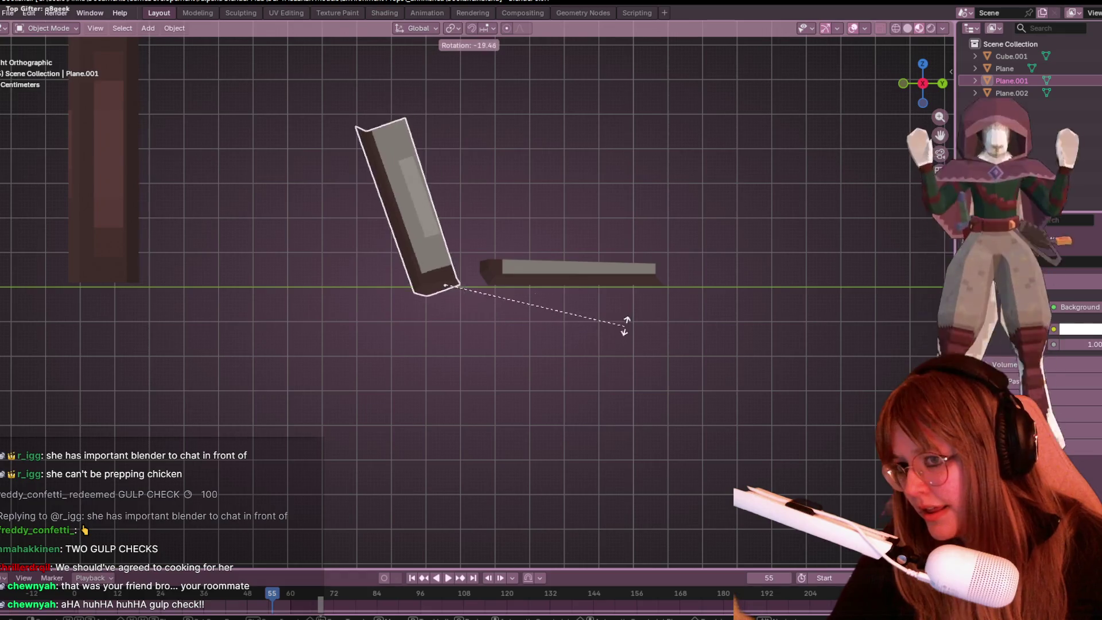
click(501, 189)
key(g)
click(479, 227)
key(r)
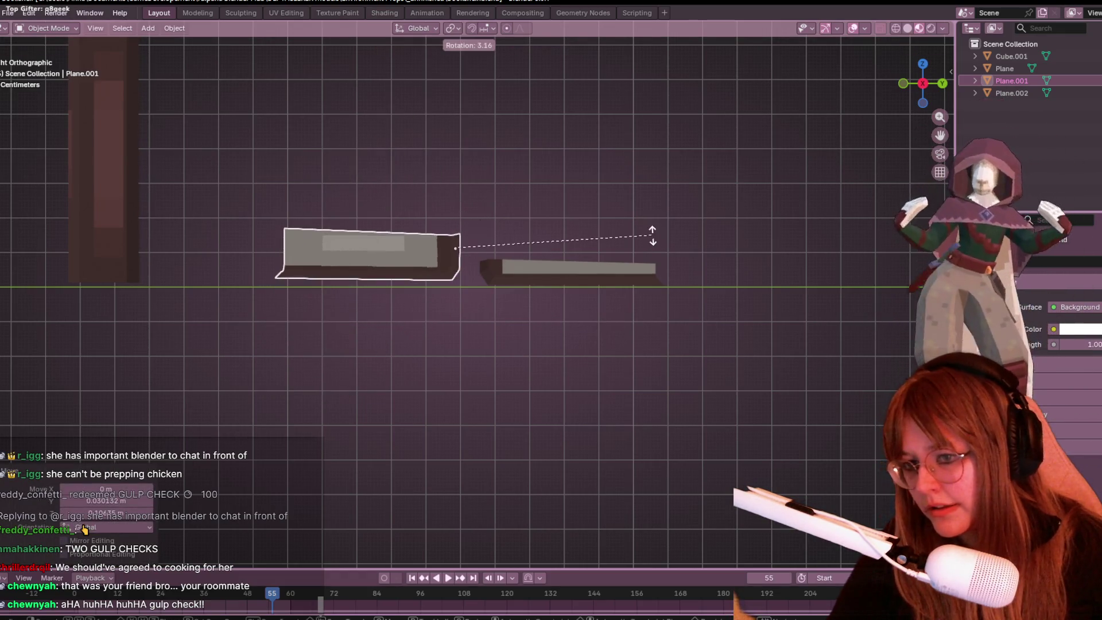
click(652, 230)
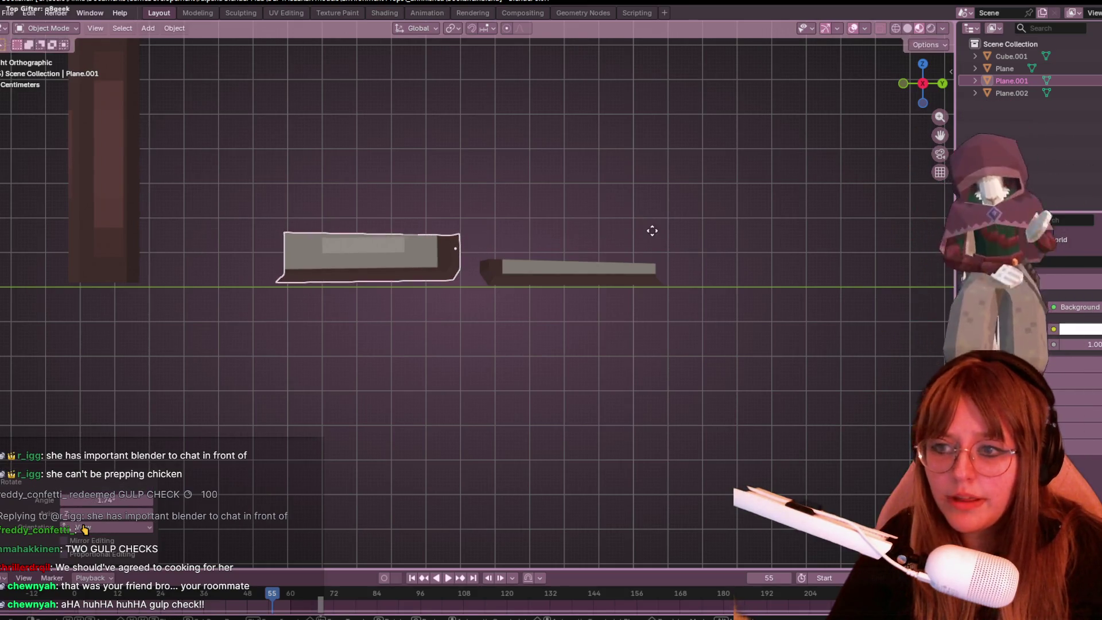
key(g)
click(650, 241)
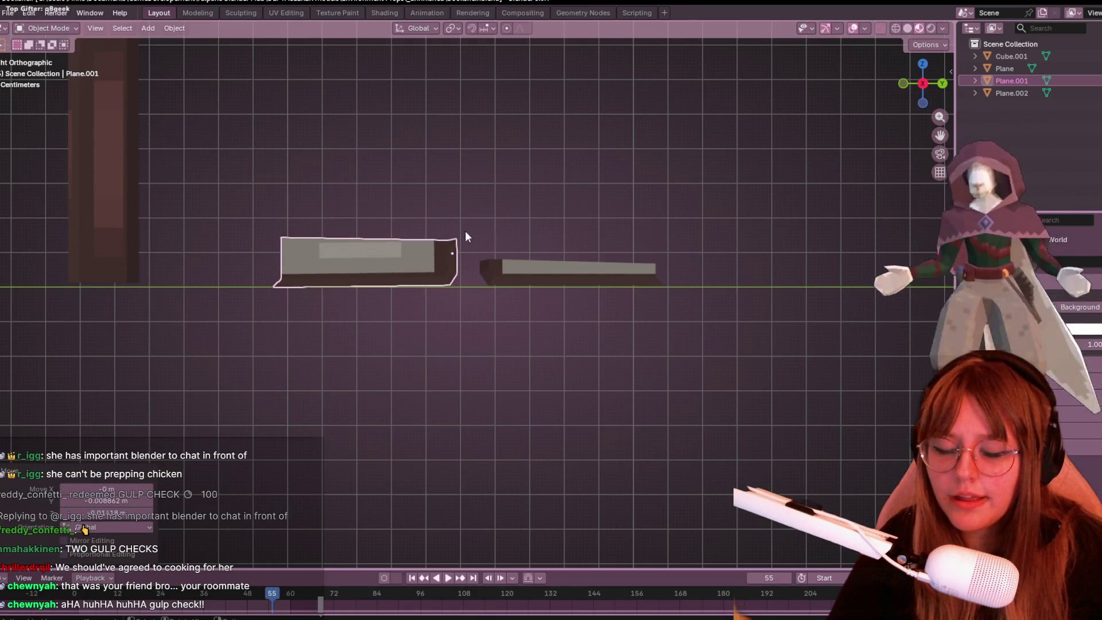
key(r)
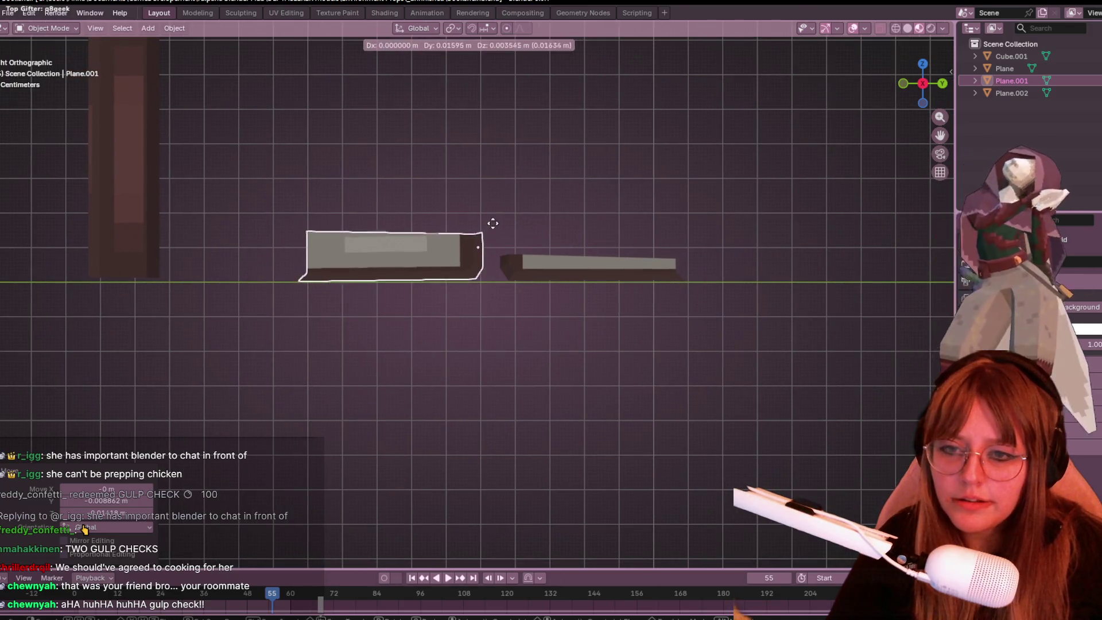
click(715, 273)
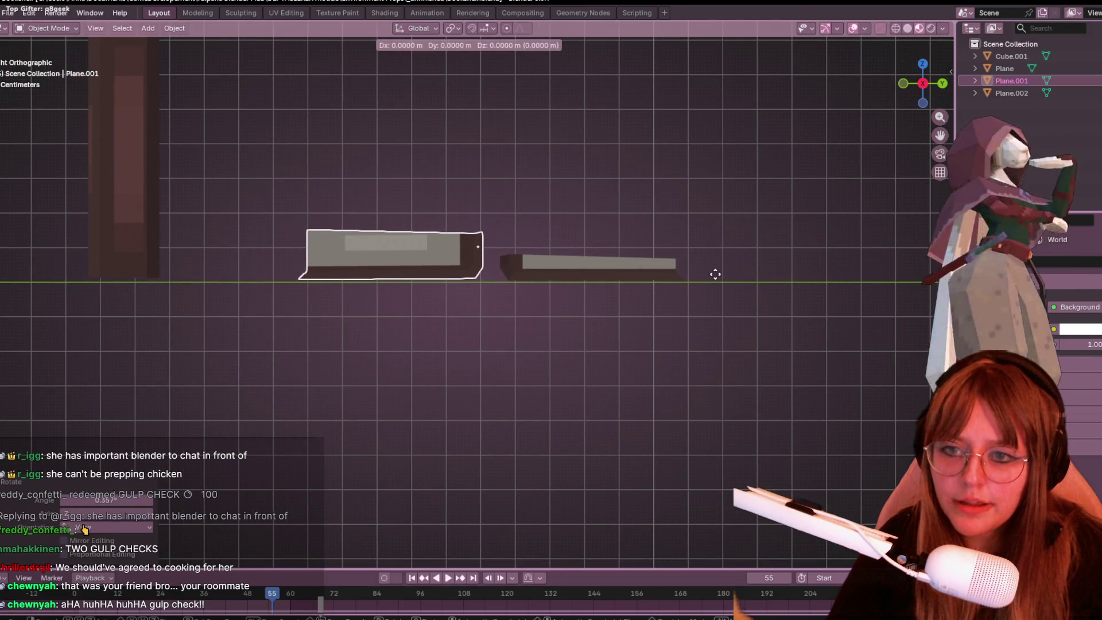
key(g)
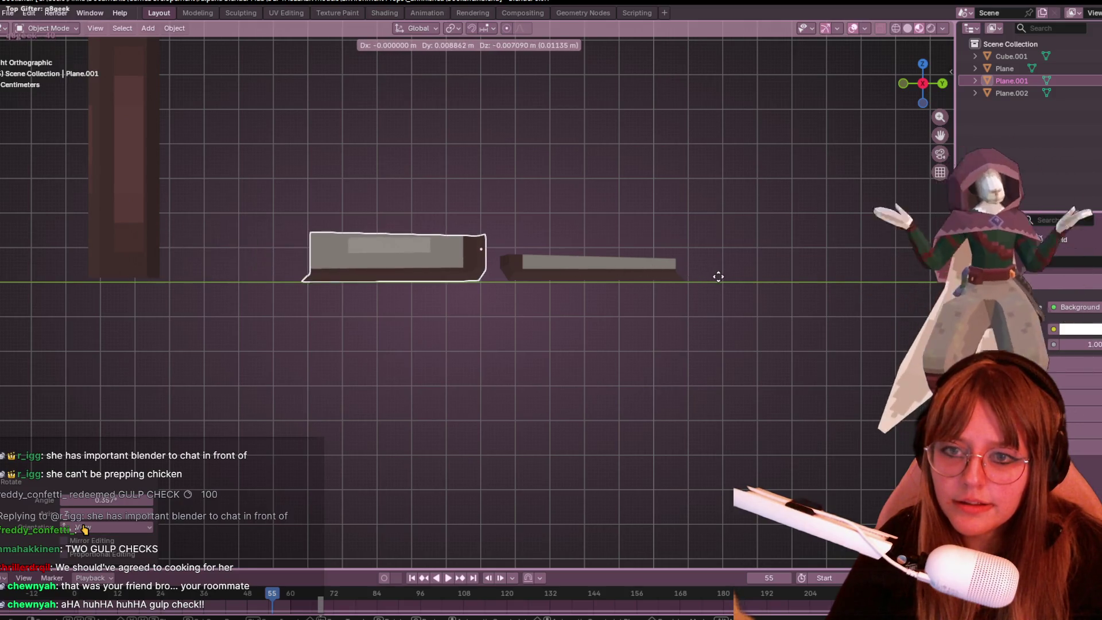
click(718, 277)
key(r)
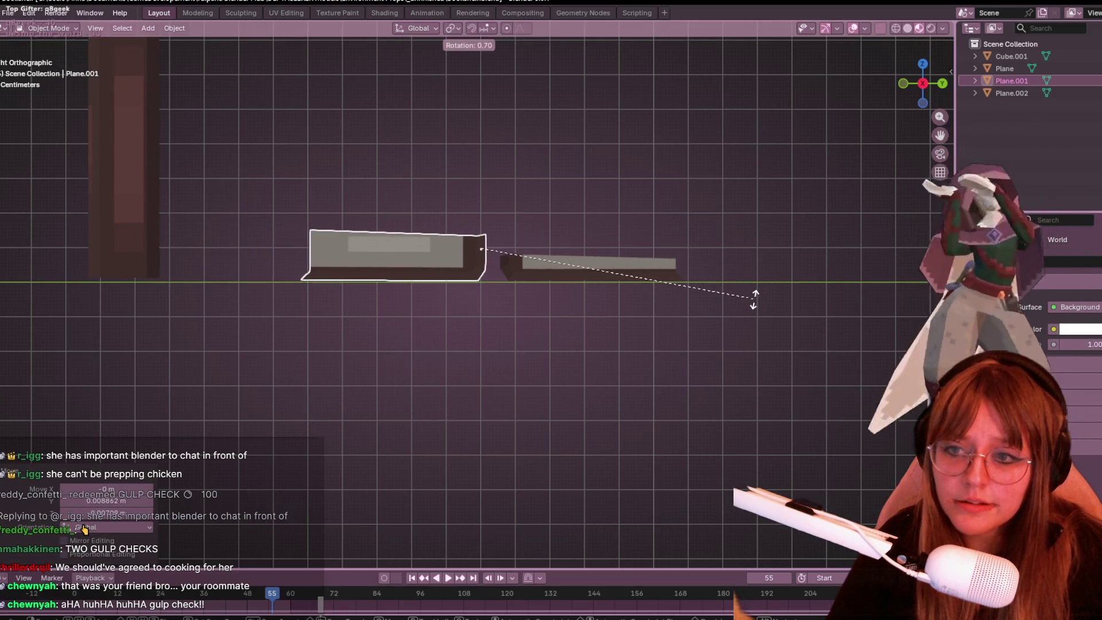
click(754, 299)
key(g)
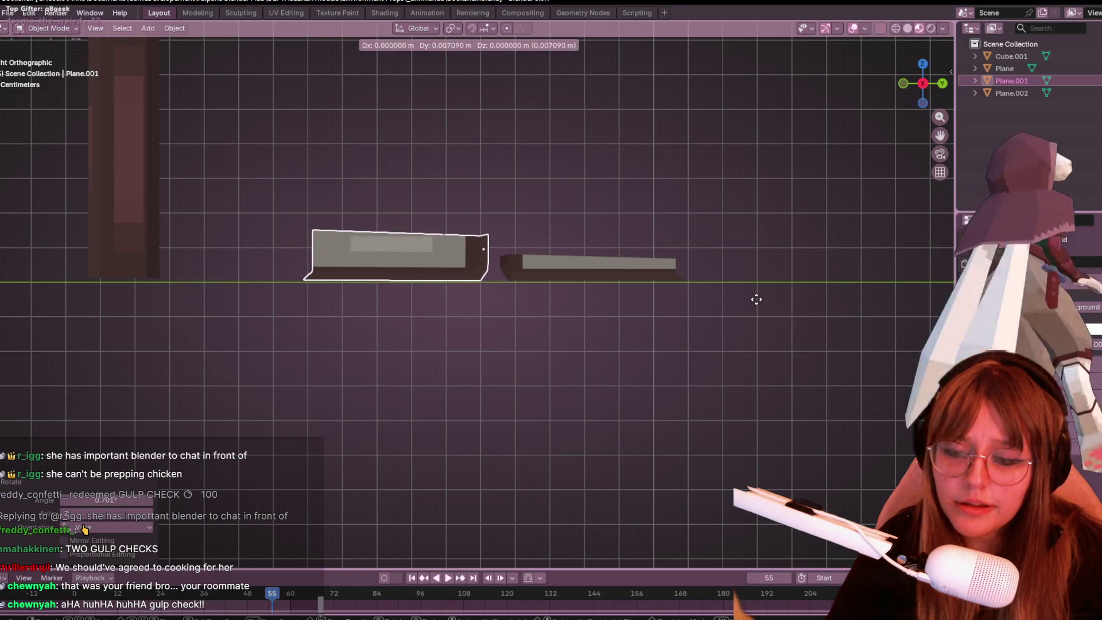
click(756, 299)
mouse_move(652, 215)
middle_down()
mouse_move(643, 302)
mouse_move(690, 252)
mouse_move(598, 239)
mouse_move(650, 278)
middle_up()
shift+click(629, 285)
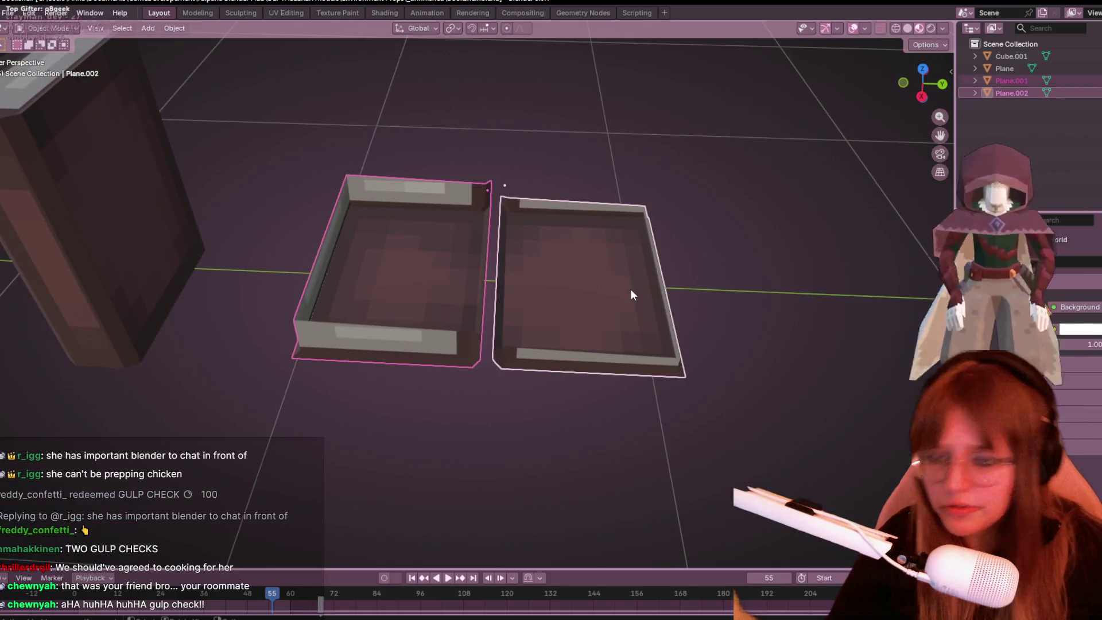
Step: Join both halves with Ctrl+J, then shift and rotate the left tray's end edges in side view
key(ctrl+j)
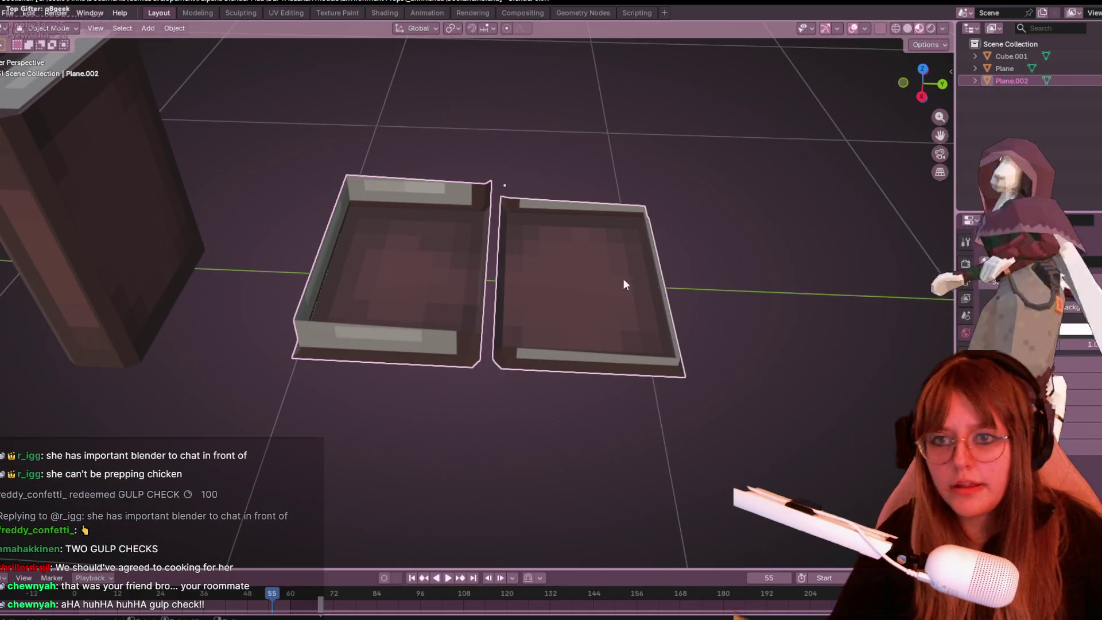
key(Tab)
mouse_move(445, 270)
middle_down()
mouse_move(519, 229)
mouse_move(518, 263)
middle_up()
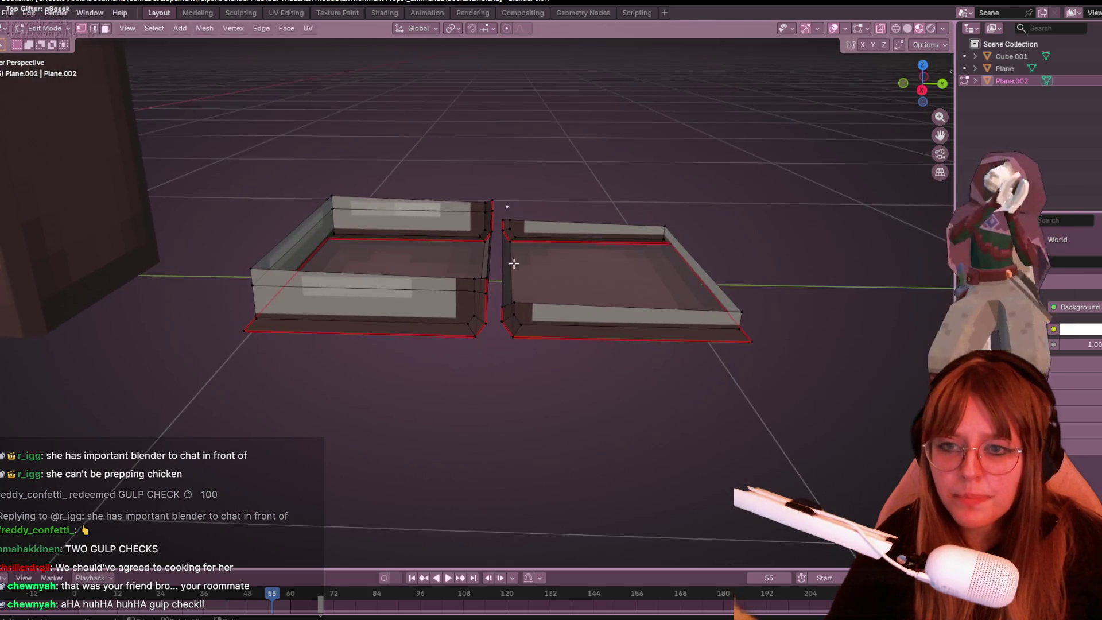
key(KP_3)
mouse_move(474, 203)
mouse_down()
mouse_move(500, 248)
mouse_move(500, 274)
mouse_up()
shift+middle_drag(516, 262, 500, 213)
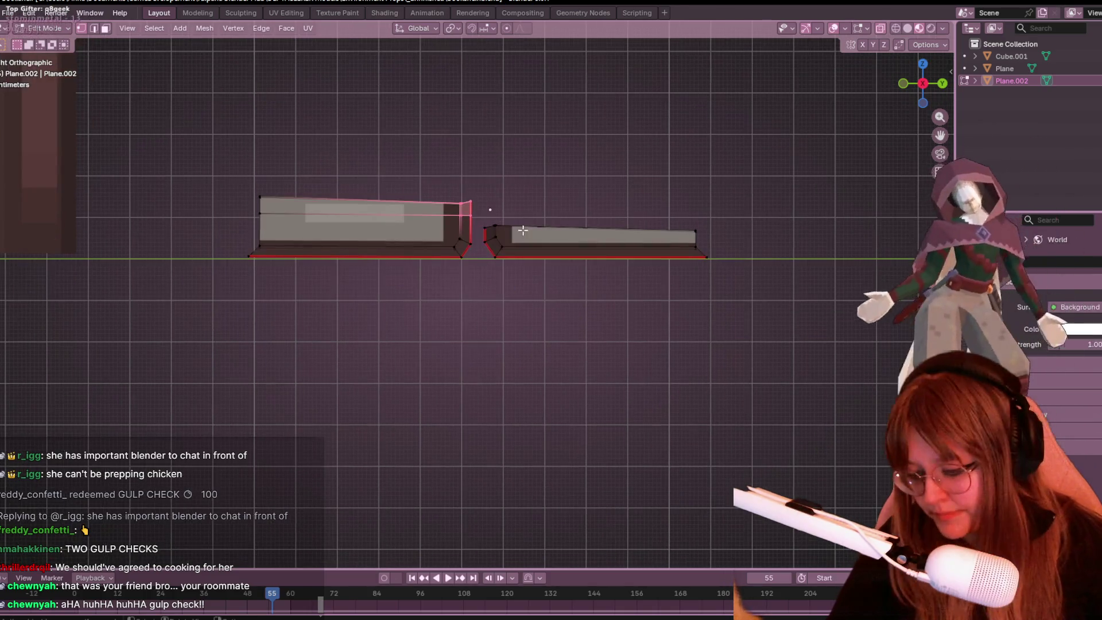
shift+middle_drag(570, 228, 557, 182)
key(g)
click(568, 184)
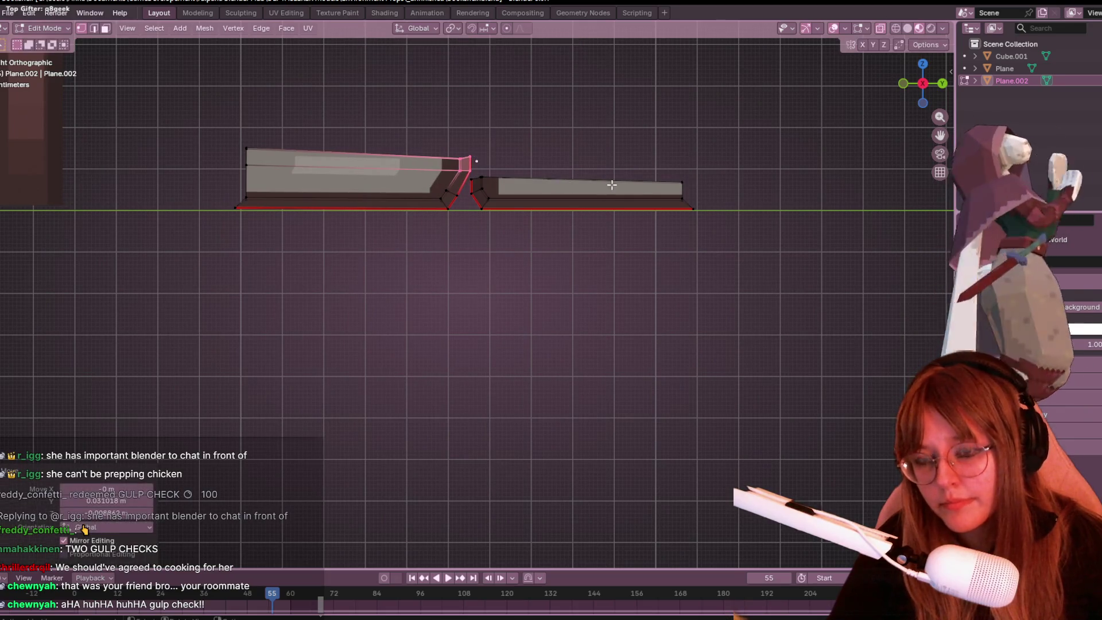
key(r)
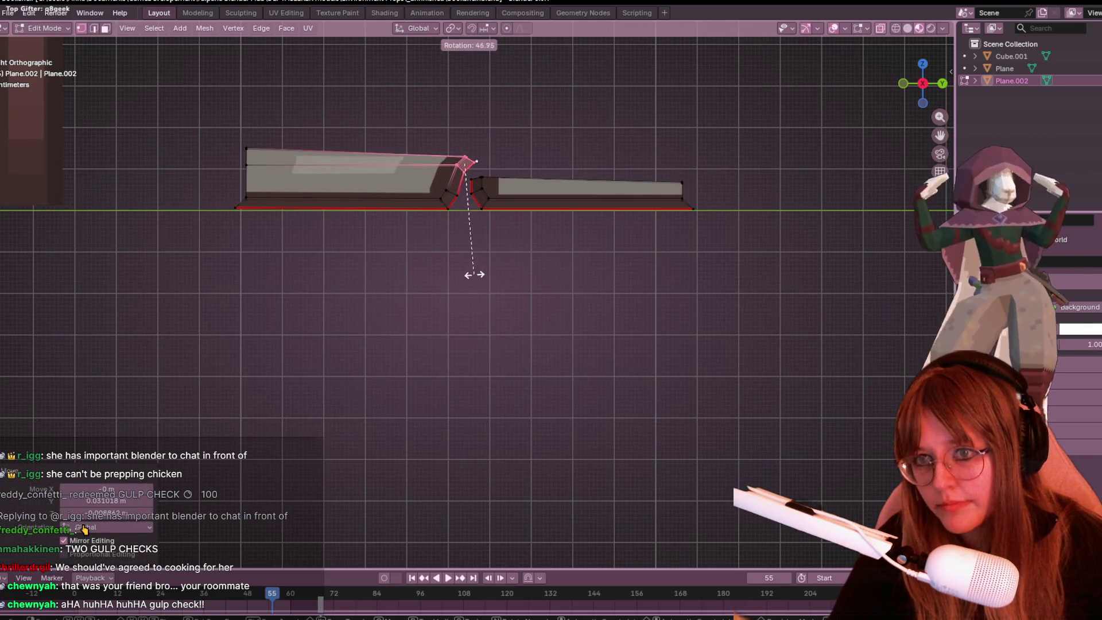
click(479, 268)
key(h)
key(alt+h)
Step: Pull the end edges and left-tray geometry toward the right tray and lift the spine tip edge
scroll(519, 245, up, 2)
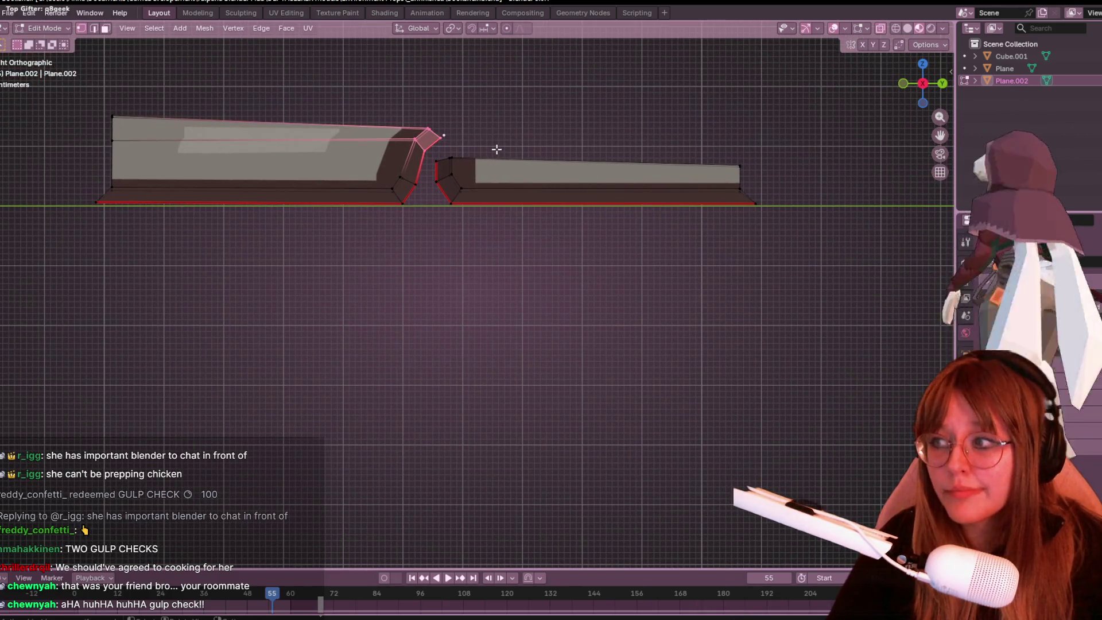
key(g)
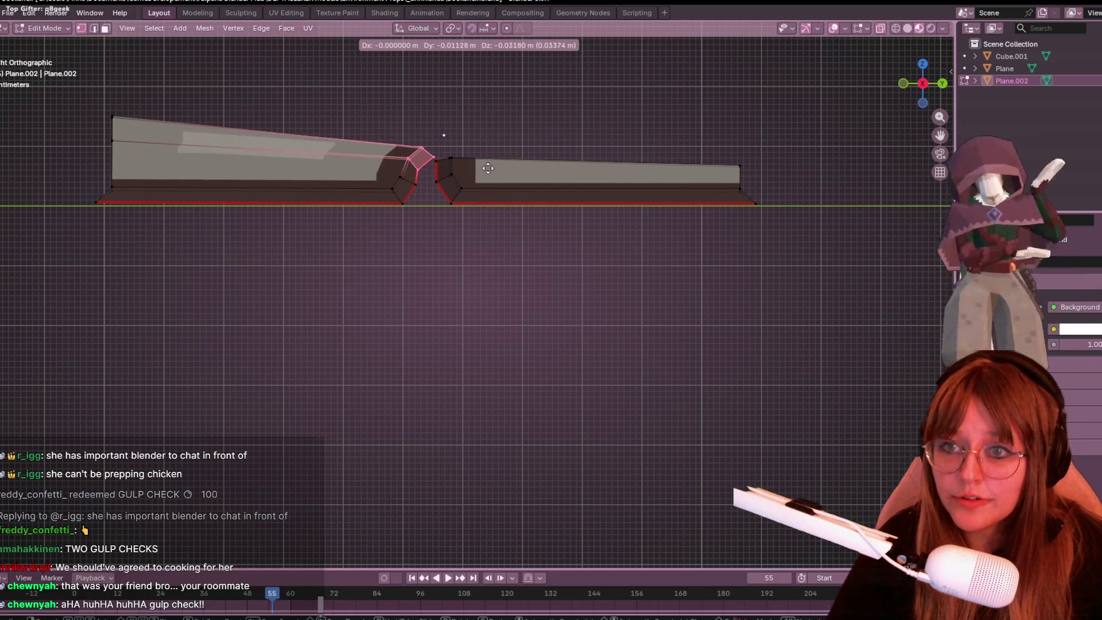
click(490, 161)
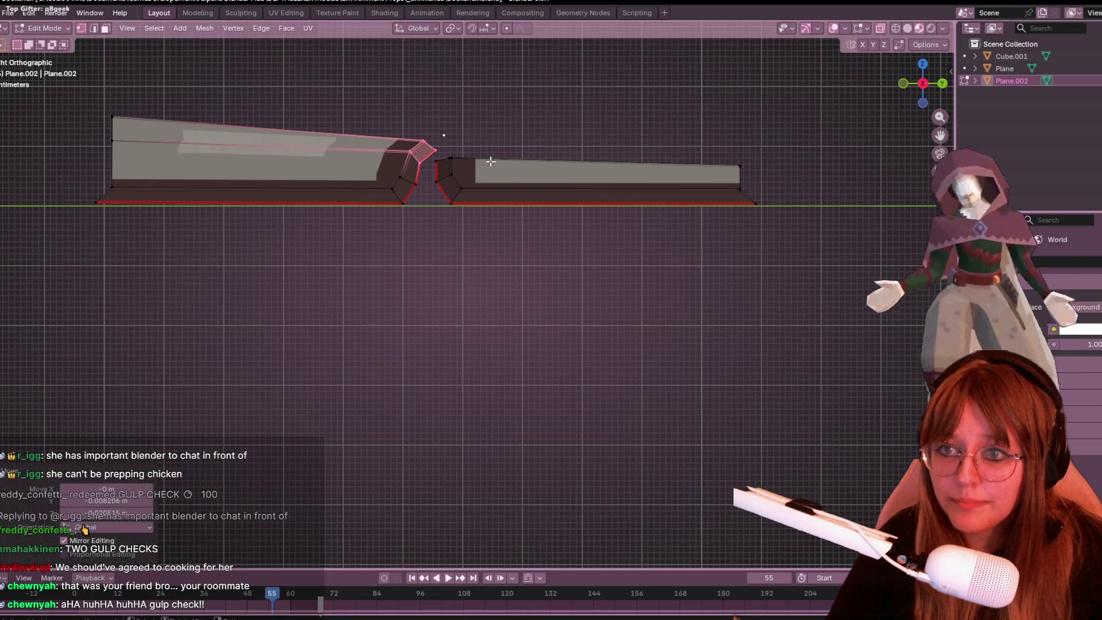
scroll(303, 231, down, 3)
mouse_move(195, 136)
mouse_down()
mouse_move(382, 282)
mouse_move(445, 278)
mouse_up()
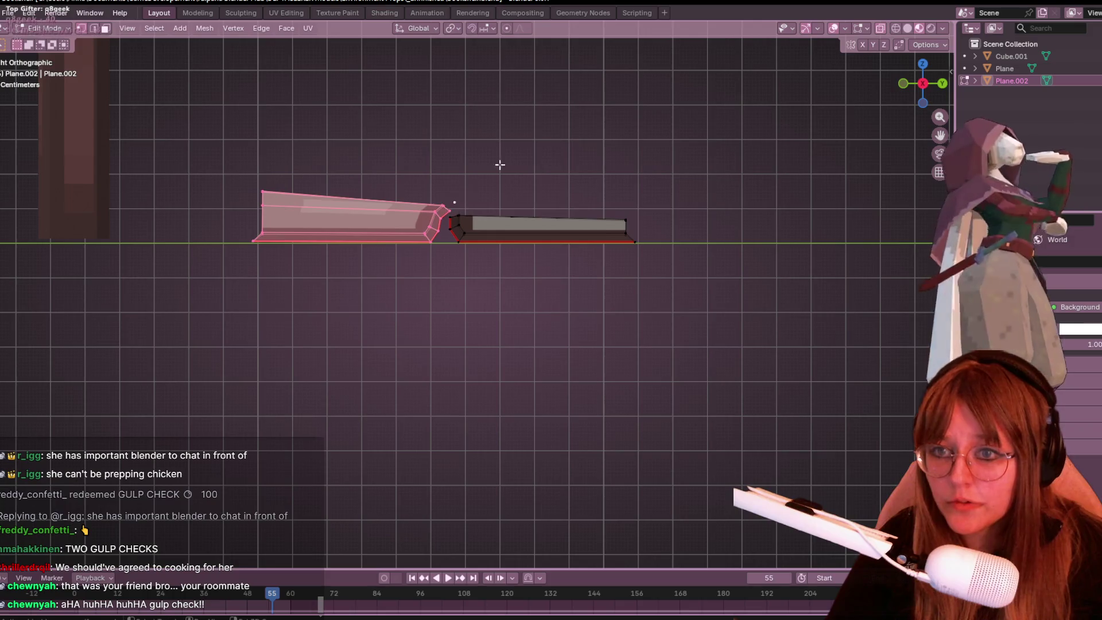
scroll(486, 175, up, 2)
shift+middle_drag(497, 156, 547, 190)
key(g)
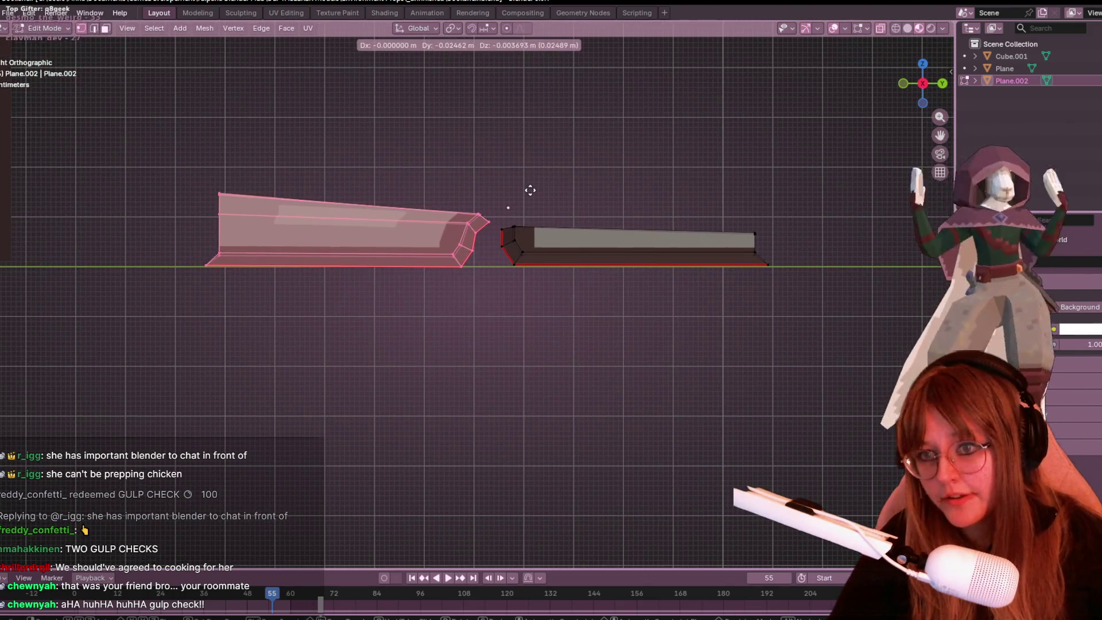
click(470, 184)
mouse_move(457, 180)
mouse_down()
mouse_move(495, 223)
mouse_move(486, 214)
mouse_up()
key(g)
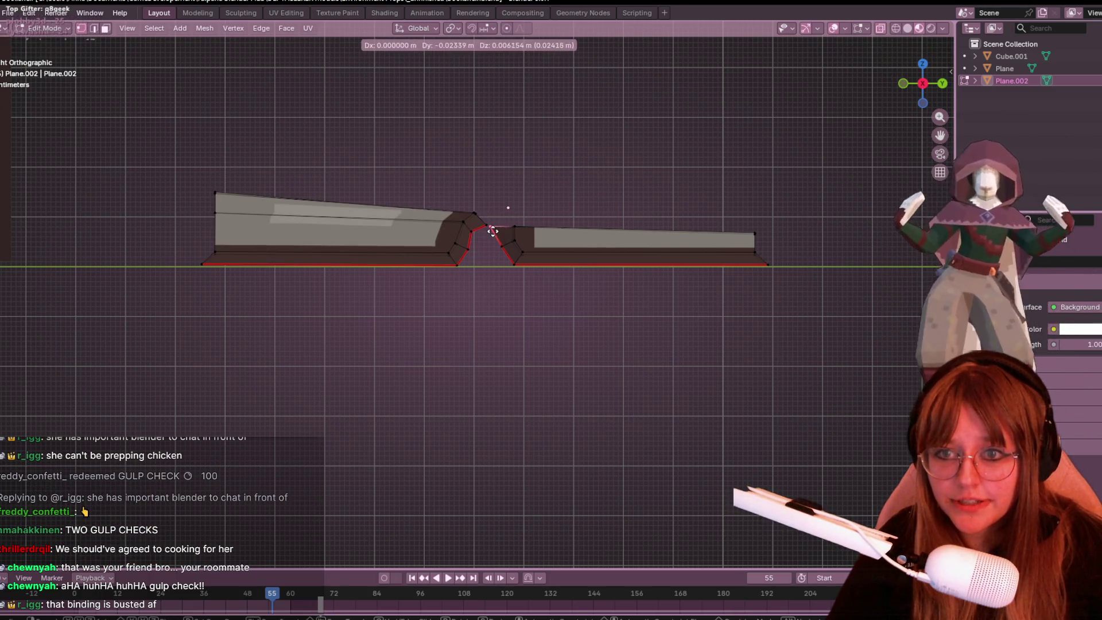
click(491, 224)
Step: Mirror the fold-tip vertices along Y and collapse them into a single point
click(485, 232)
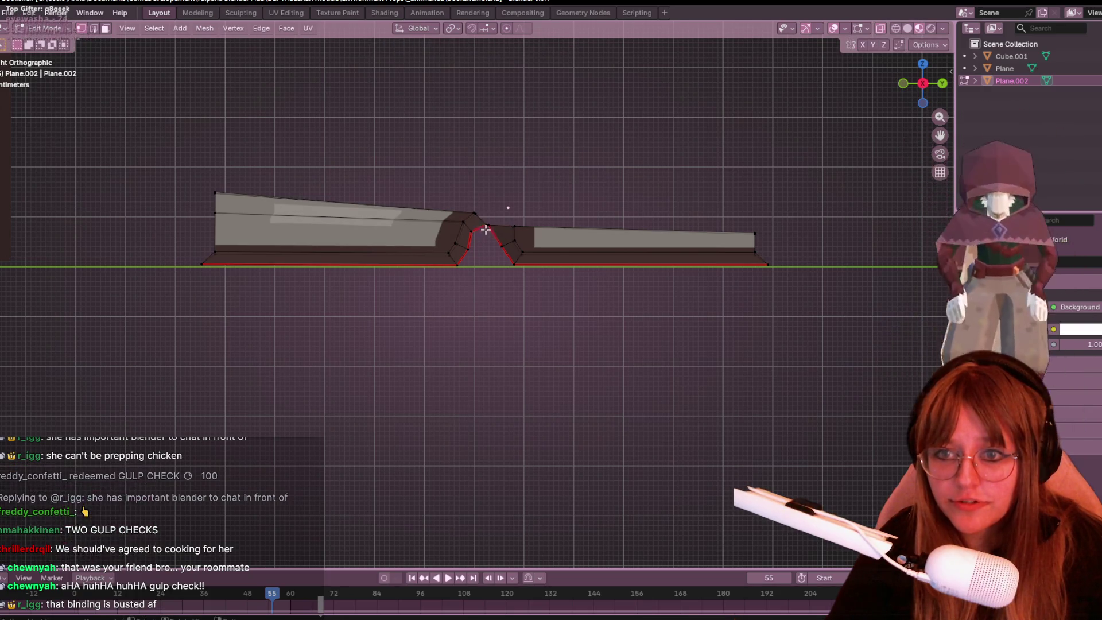
key(ctrl+m)
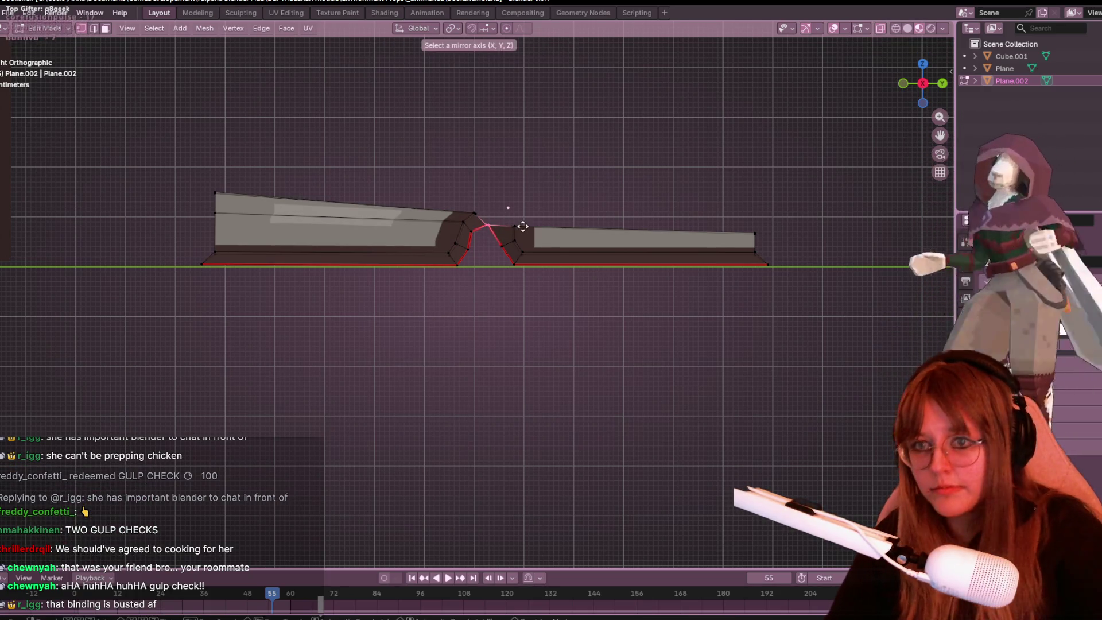
key(y)
key(m)
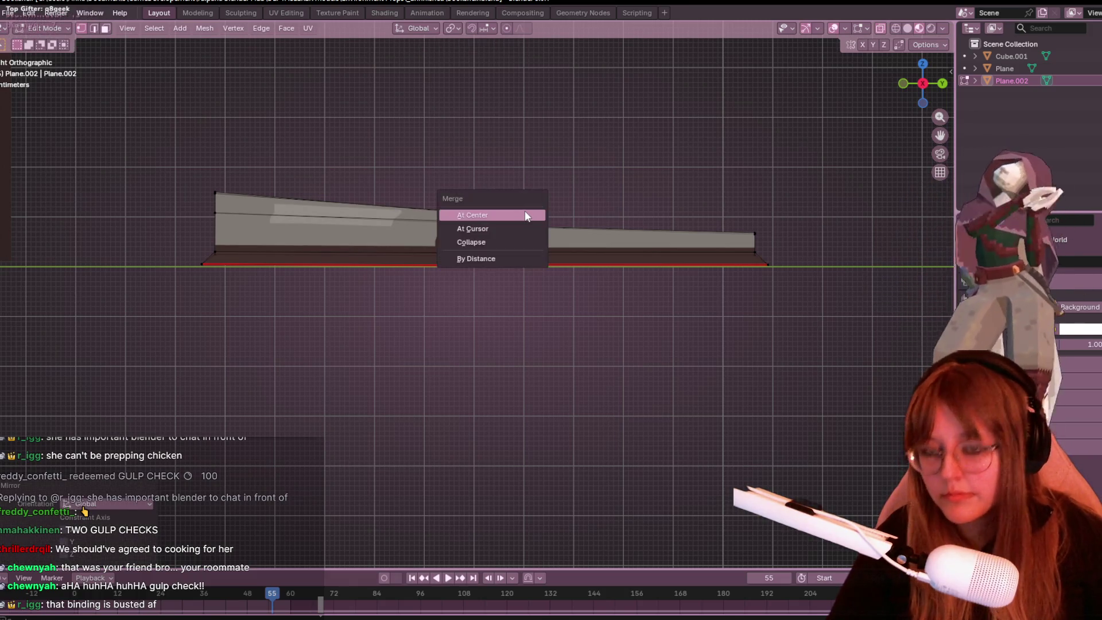
click(501, 241)
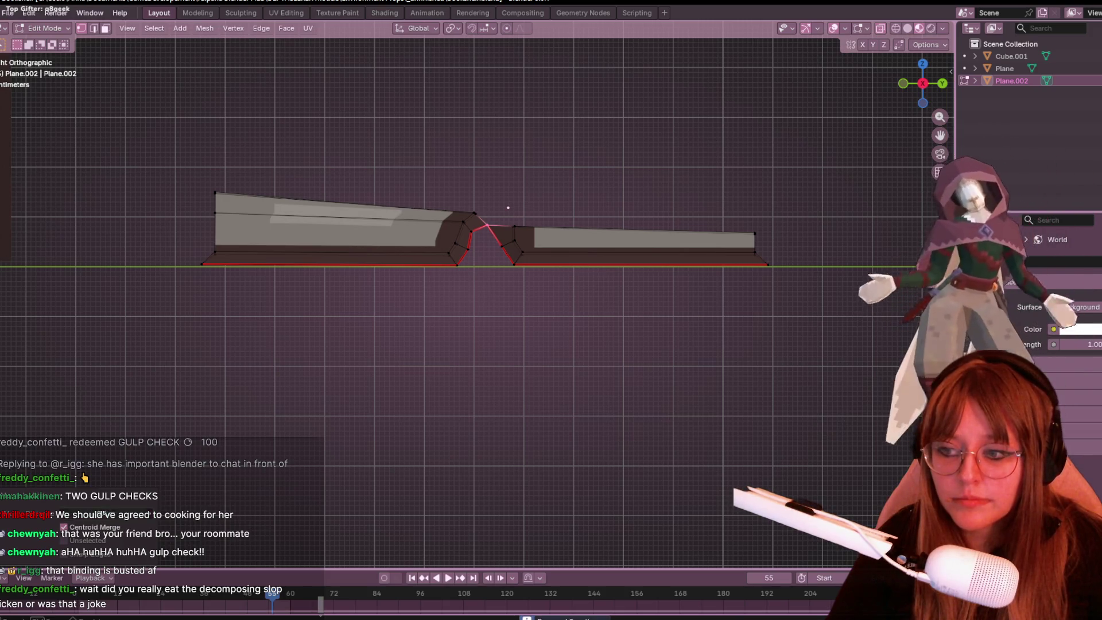
scroll(595, 290, up, 3)
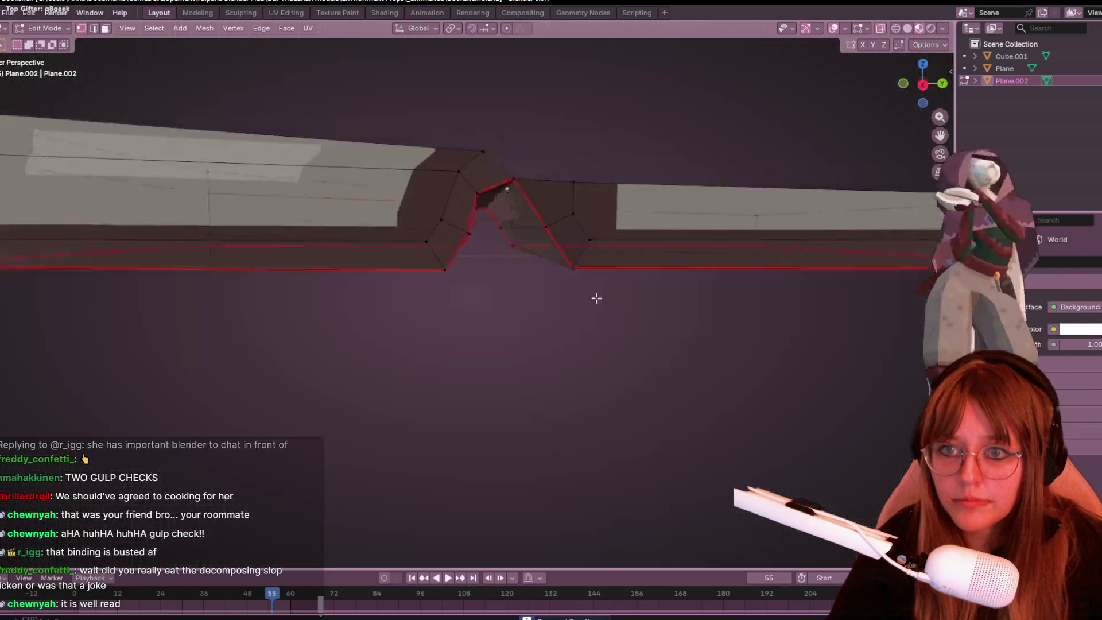
Step: Orbit to view the two-tray book from above and launch the screen snipping tool
middle_drag(595, 290, 586, 342)
scroll(575, 360, down, 2)
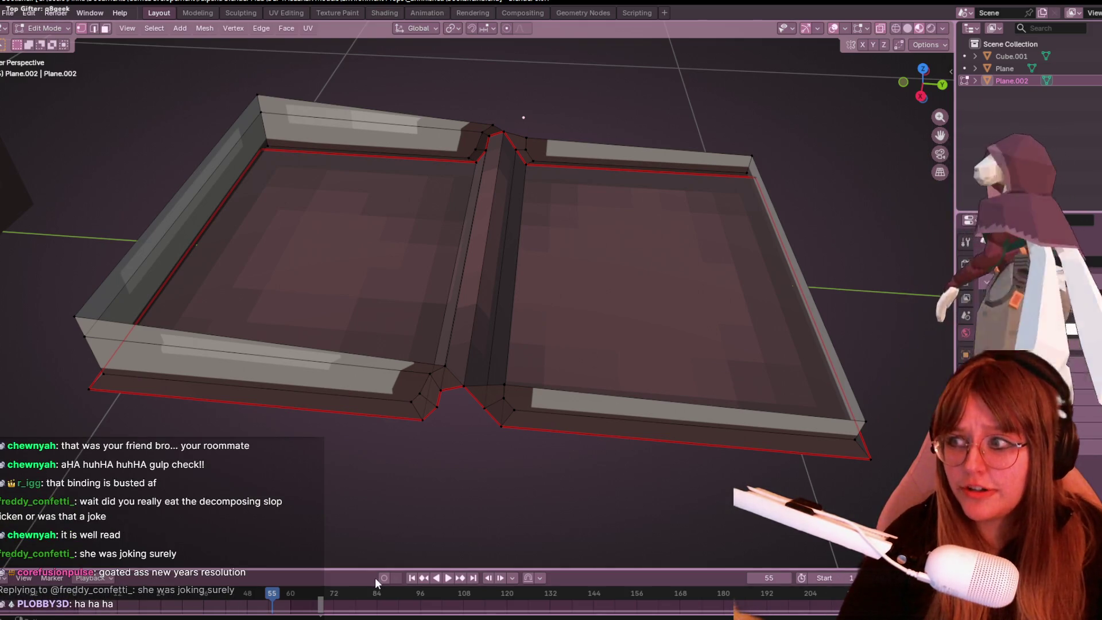
key(super+shift+s)
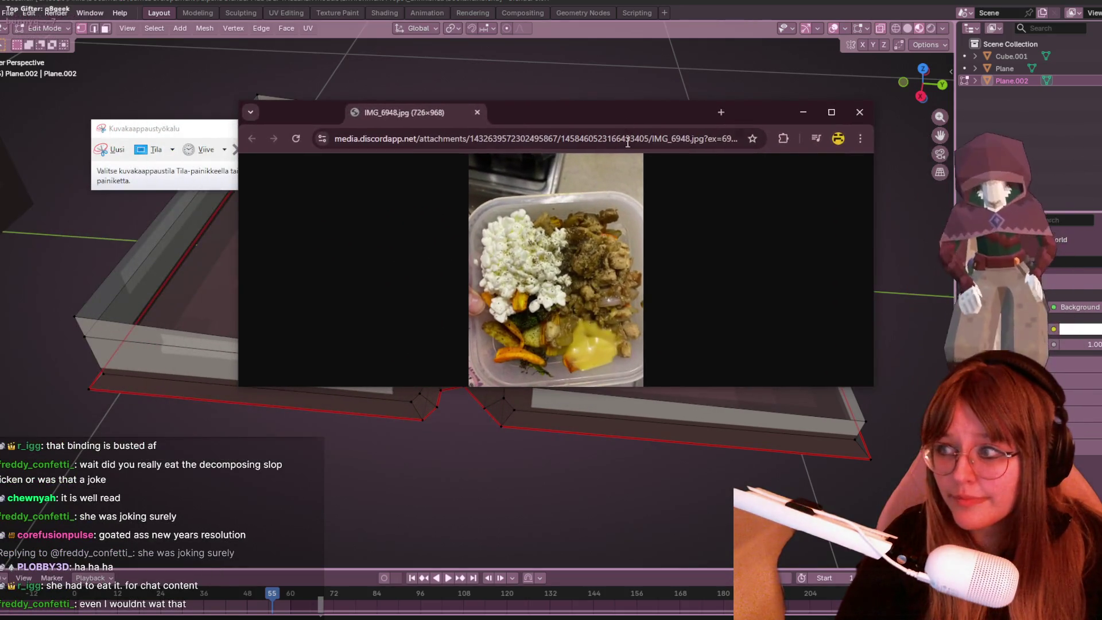
Step: Zoom the food photo to full size, maximize Chrome, then return to Blender
click(601, 289)
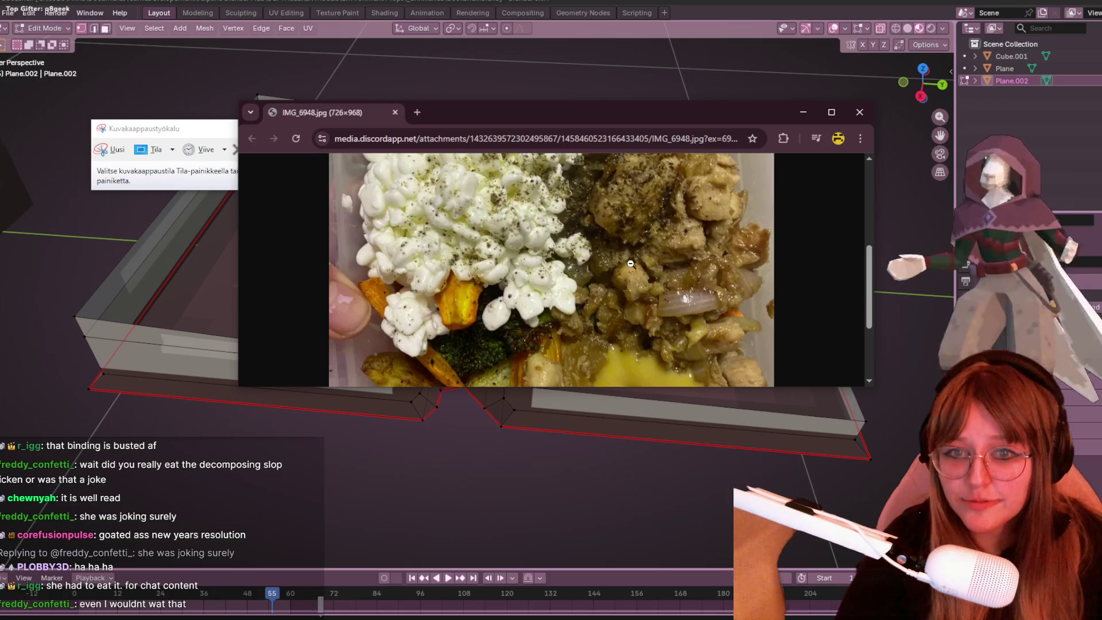
click(834, 112)
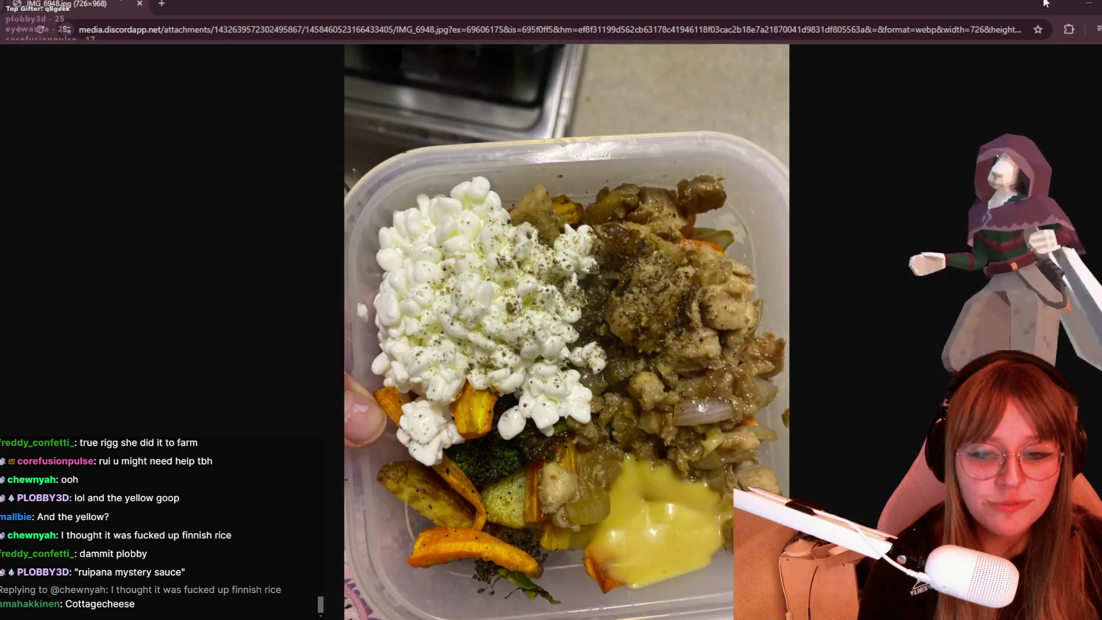
click(1089, 3)
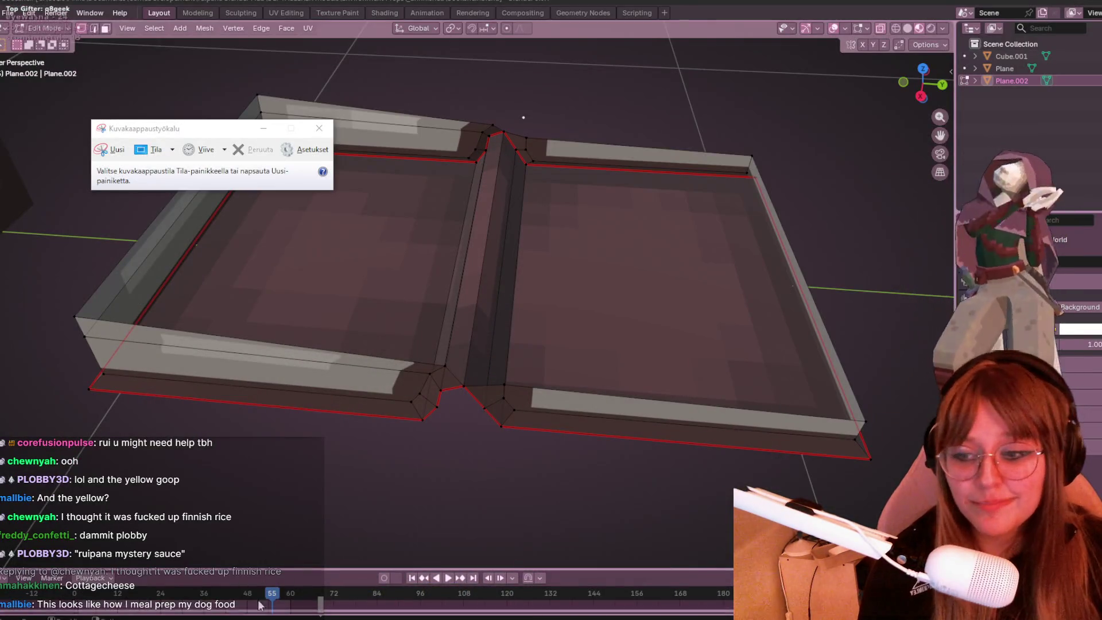
Step: Dismiss the snipping tool, then move the spine fold edges in Right Orthographic view
mouse_move(256, 609)
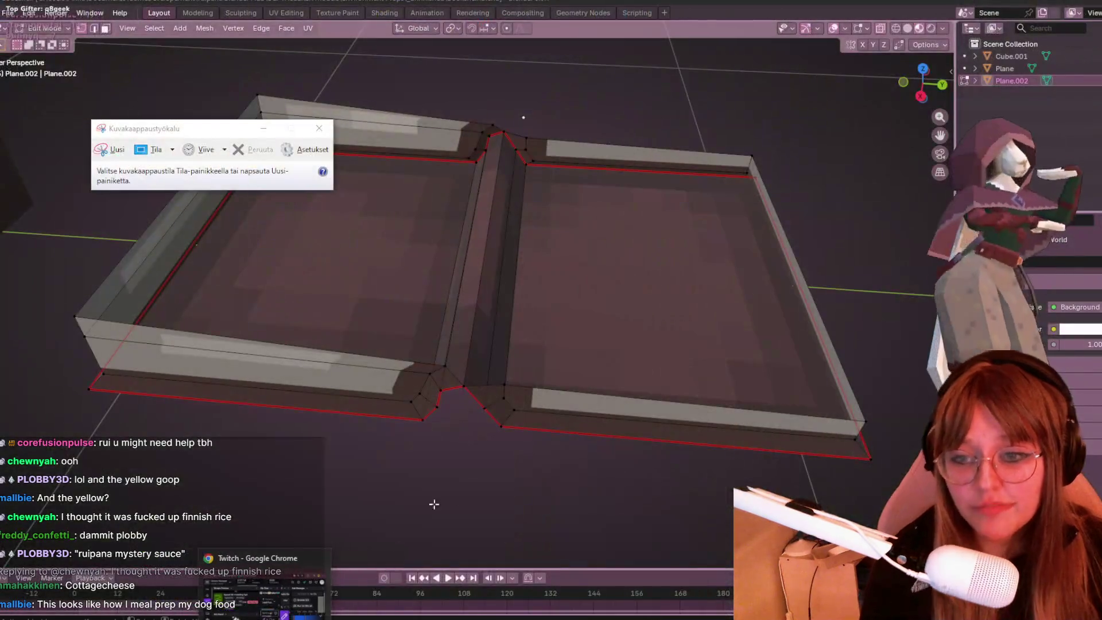
click(364, 285)
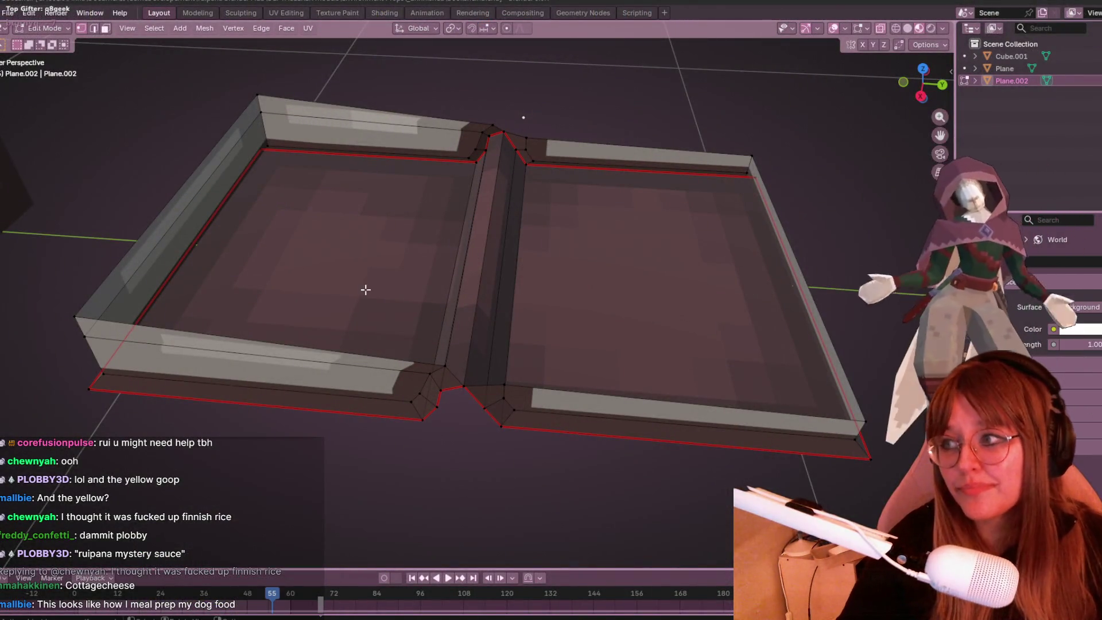
scroll(364, 285, down, 2)
scroll(368, 177, down, 3)
click(921, 95)
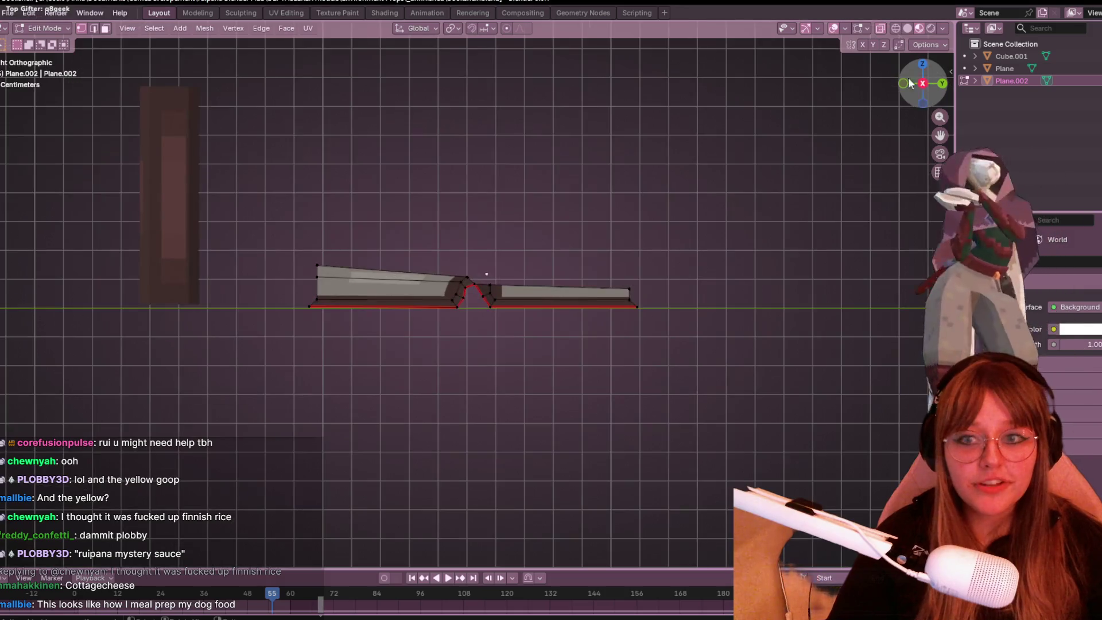
scroll(683, 157, up, 3)
mouse_move(442, 228)
mouse_down()
mouse_move(476, 280)
mouse_move(510, 296)
mouse_up()
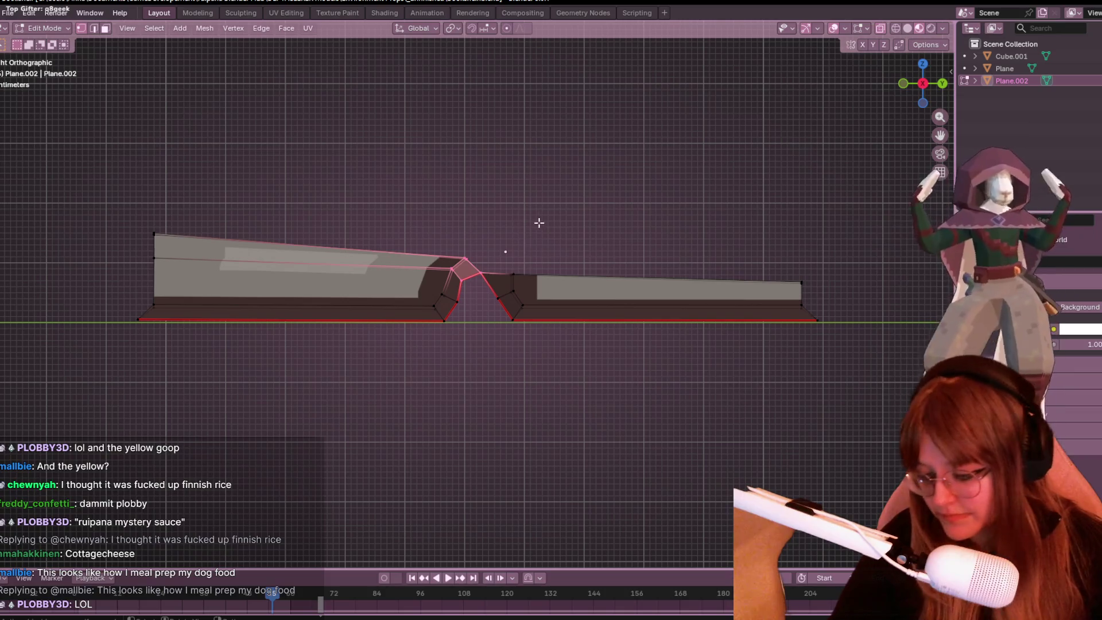
key(g)
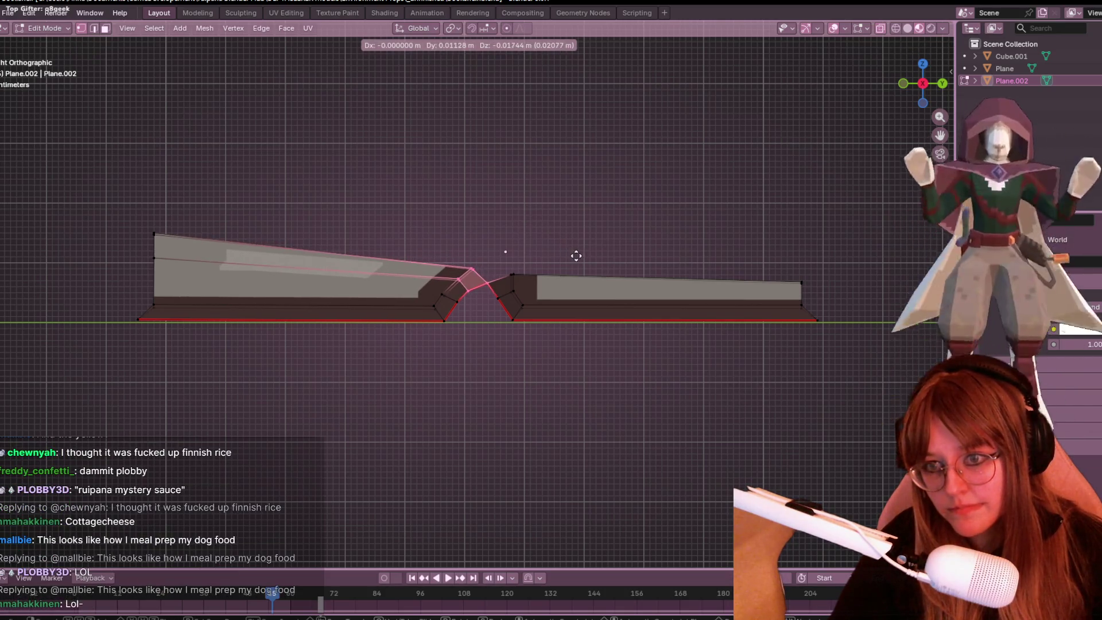
click(576, 256)
Step: Move a fold edge, the whole left half, and another fold edge to shape the arch
click(479, 277)
key(g)
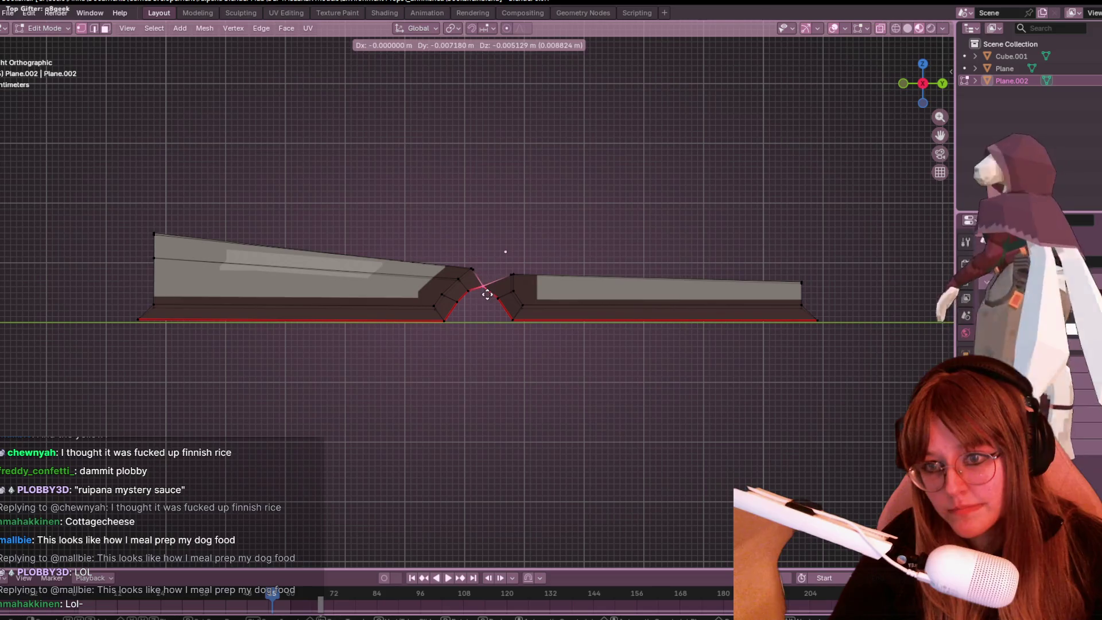
click(488, 298)
mouse_move(15, 181)
mouse_down()
mouse_move(422, 364)
mouse_move(484, 363)
mouse_up()
key(g)
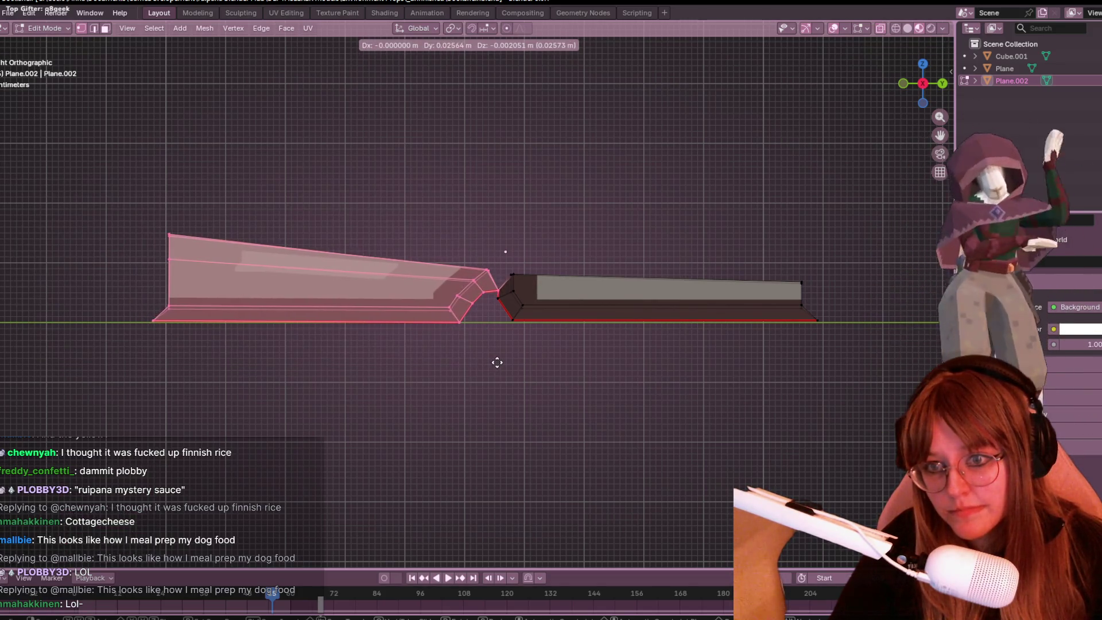
click(497, 362)
click(497, 292)
key(g)
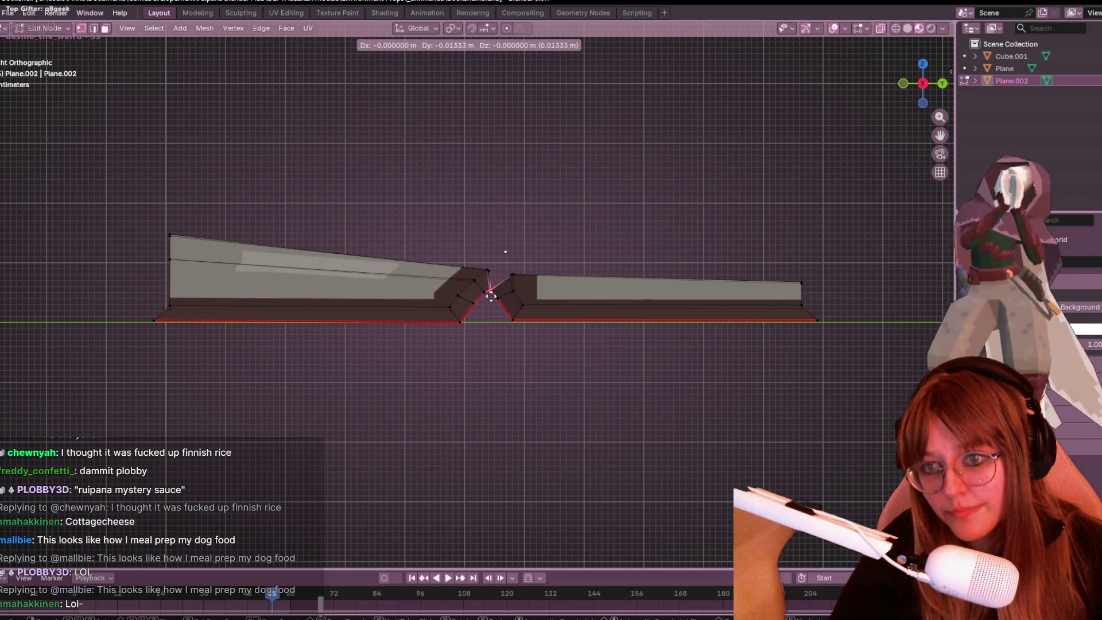
click(493, 298)
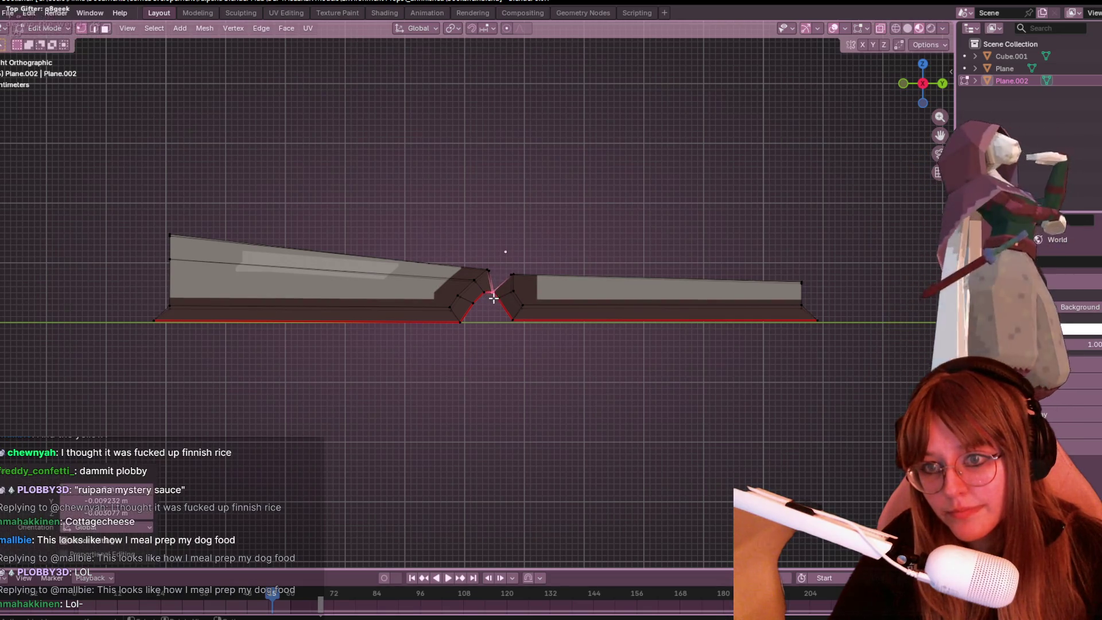
Step: Move the top fold vertex into place at the peak of the spine arch
key(g)
drag(494, 276, 514, 277)
click(502, 278)
key(g)
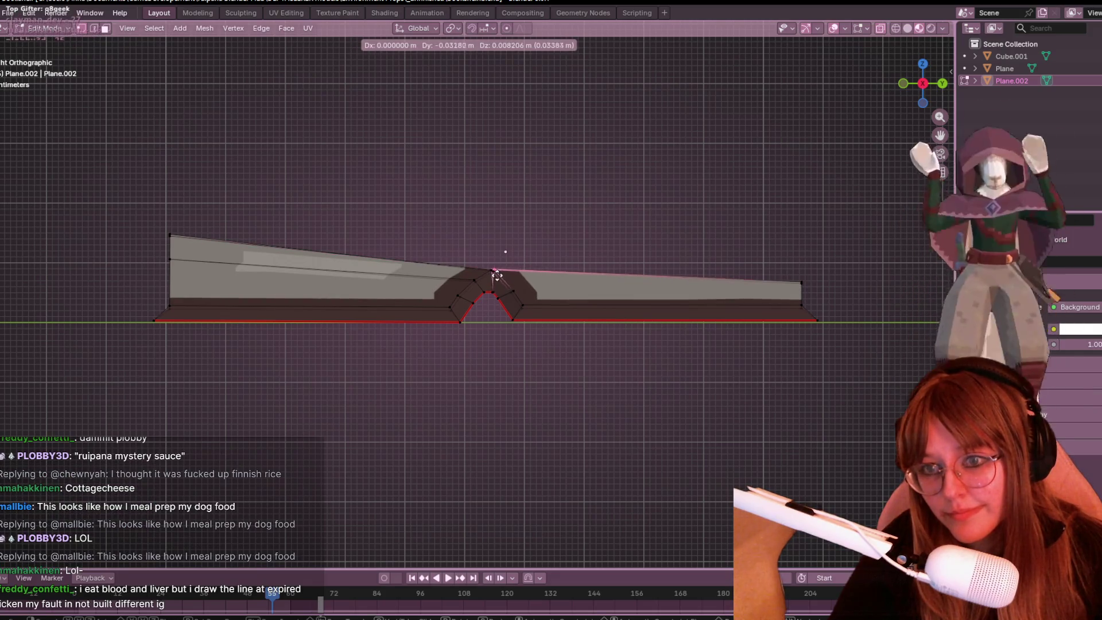
click(497, 278)
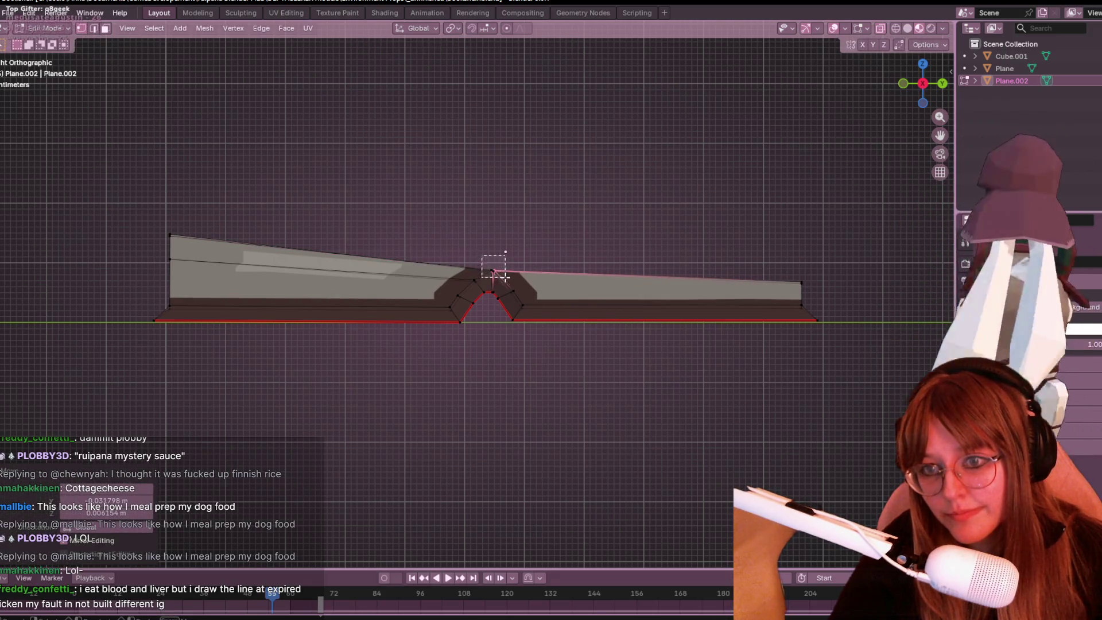
Step: Merge the spine-top vertices By Distance and orbit back to perspective
drag(504, 277, 504, 277)
key(m)
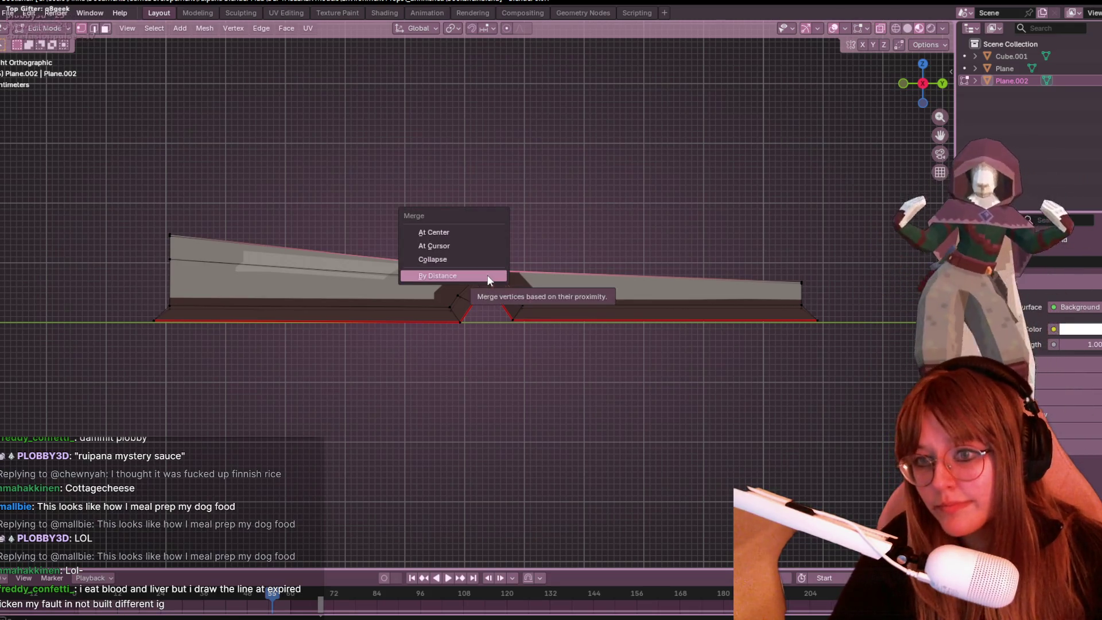
click(487, 276)
mouse_move(510, 246)
middle_down()
mouse_move(728, 121)
mouse_move(718, 189)
mouse_move(713, 120)
mouse_move(681, 131)
middle_up()
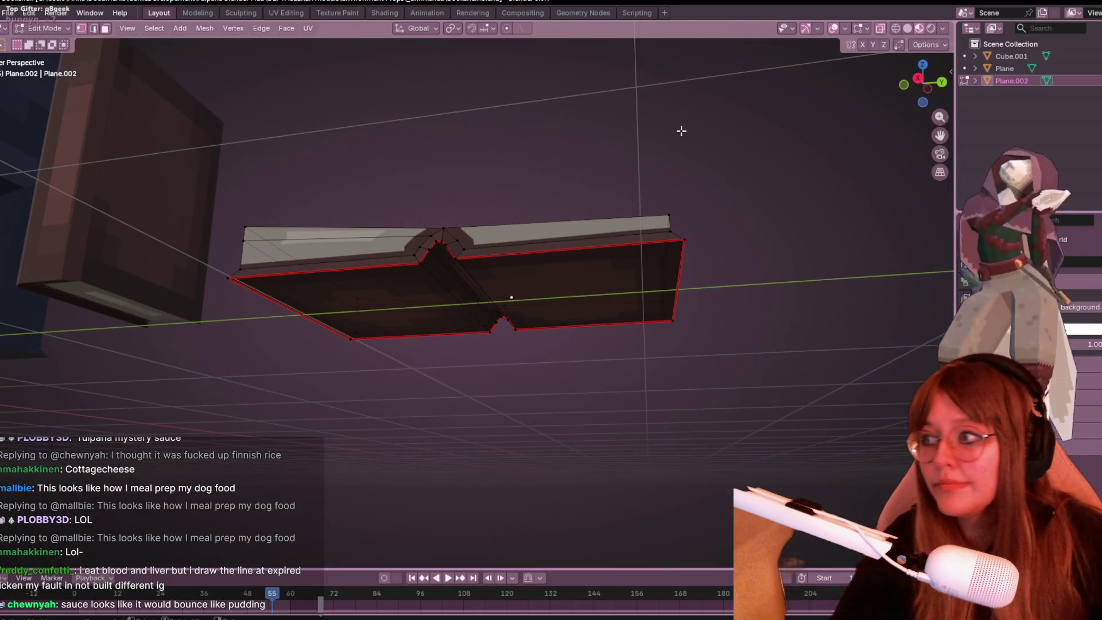
Step: Try merging the middle spine vertices in Right Orthographic view, then undo and deselect
mouse_move(558, 191)
middle_down()
mouse_move(551, 202)
mouse_move(801, 77)
middle_up()
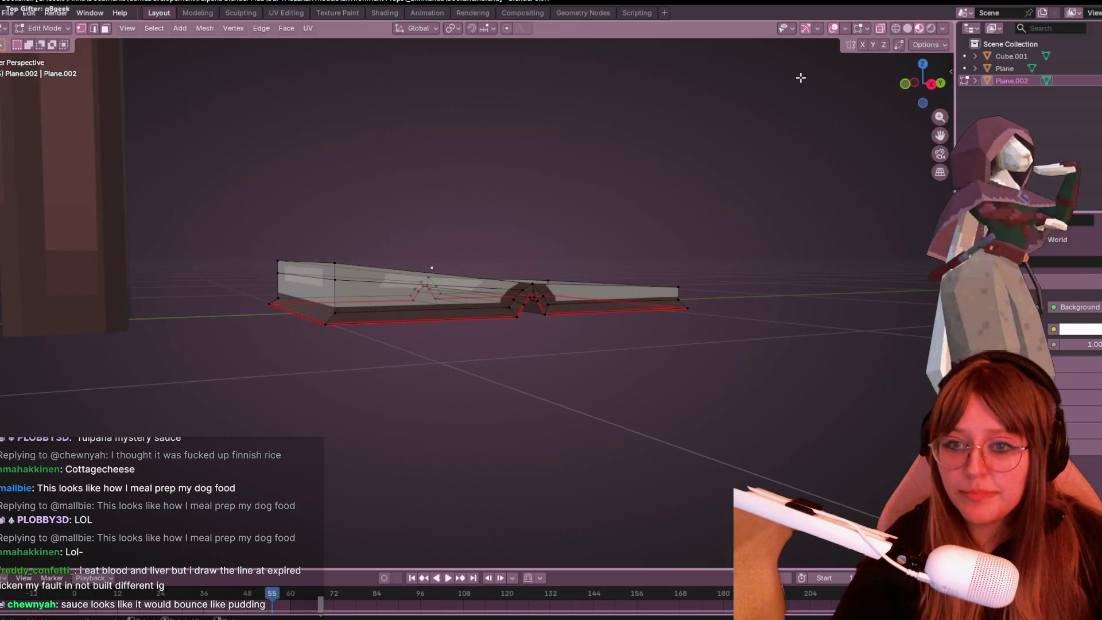
click(931, 84)
drag(436, 194, 569, 341)
key(m)
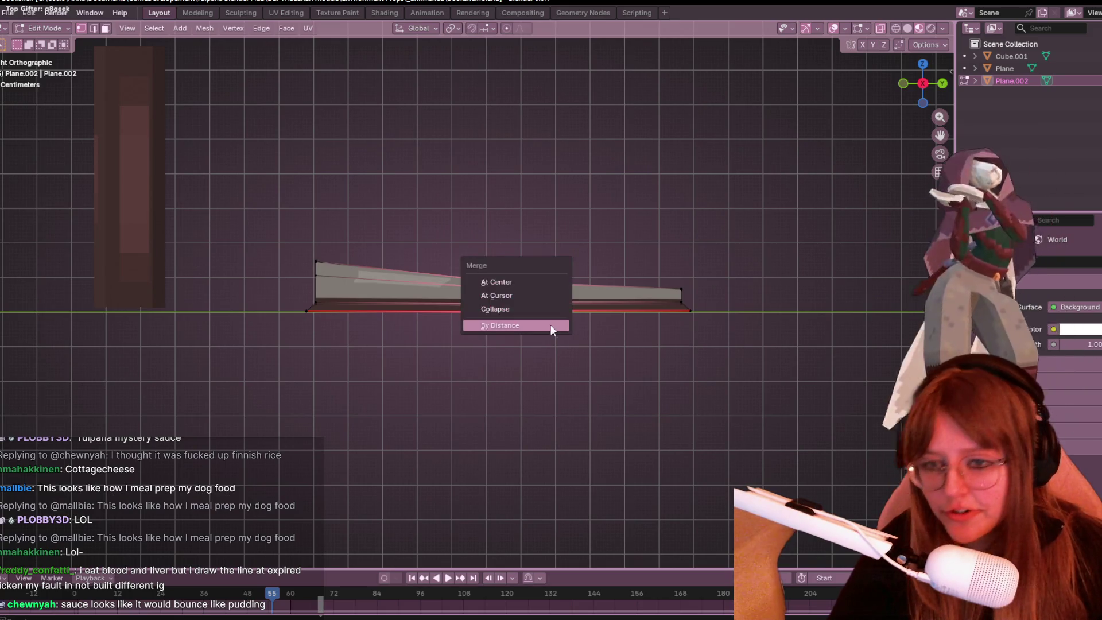
click(550, 325)
key(ctrl+z)
click(534, 359)
middle_drag(580, 204, 585, 247)
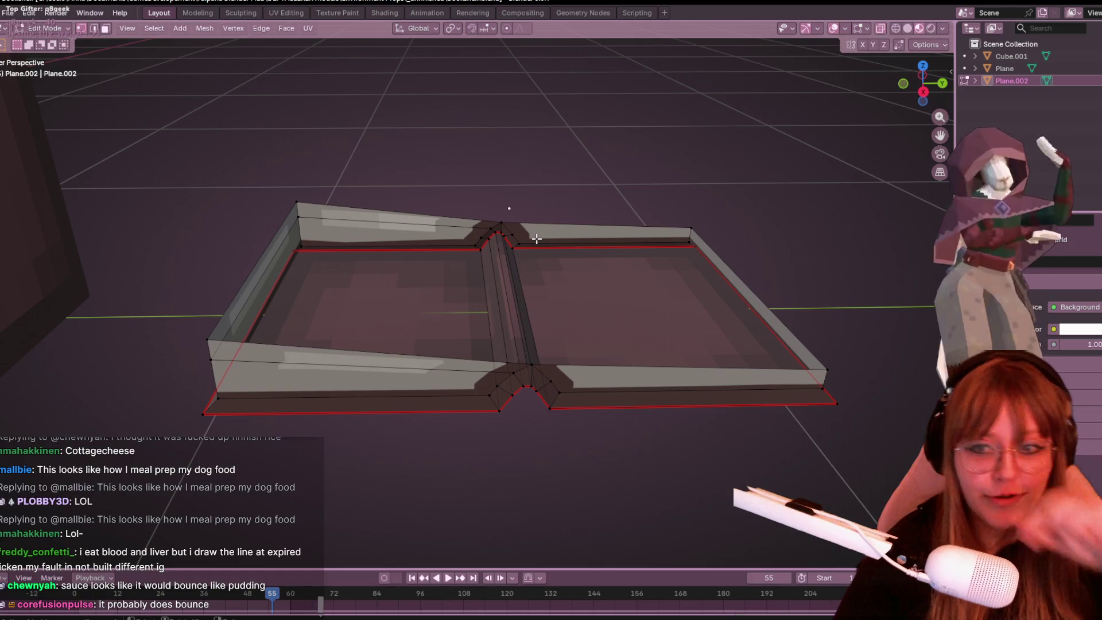
Step: Add an edge loop across the spine and slide it along the mesh
click(923, 92)
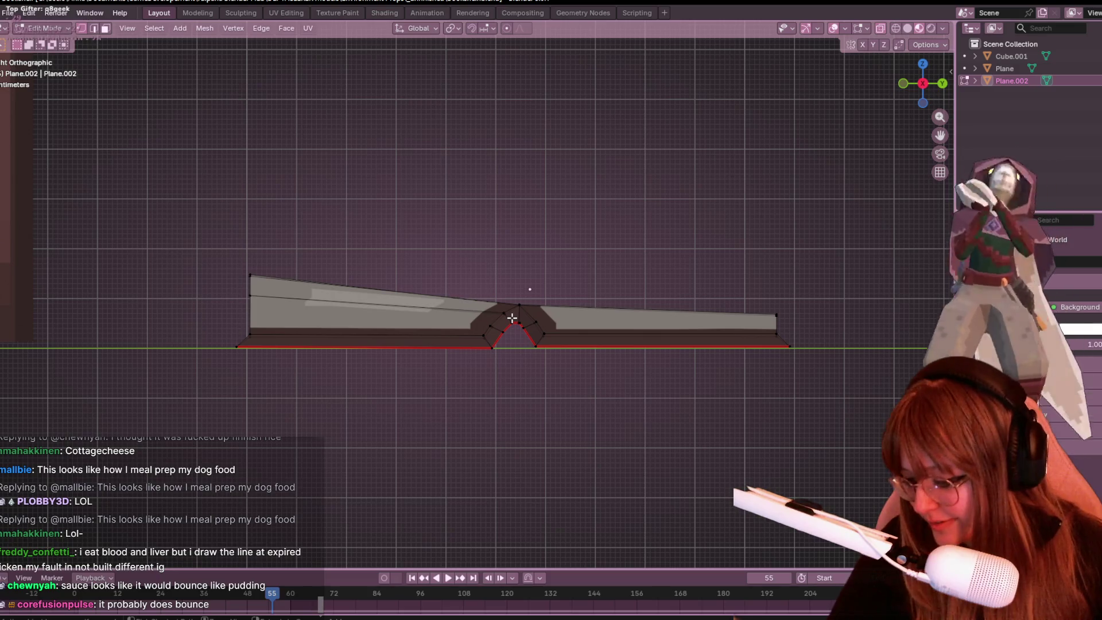
key(ctrl+r)
click(483, 295)
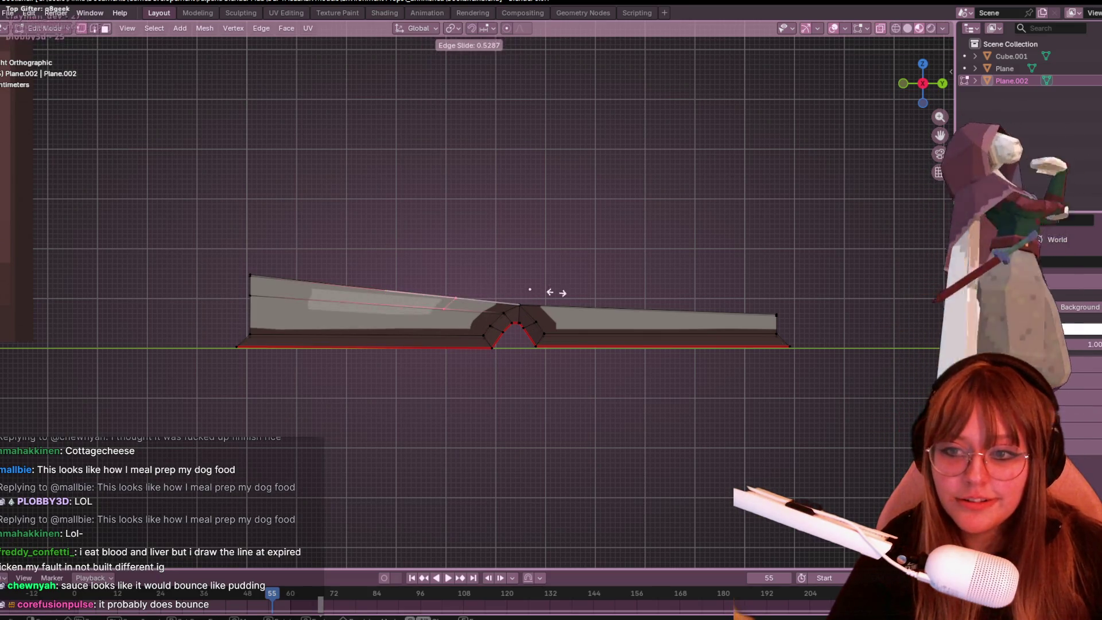
click(597, 262)
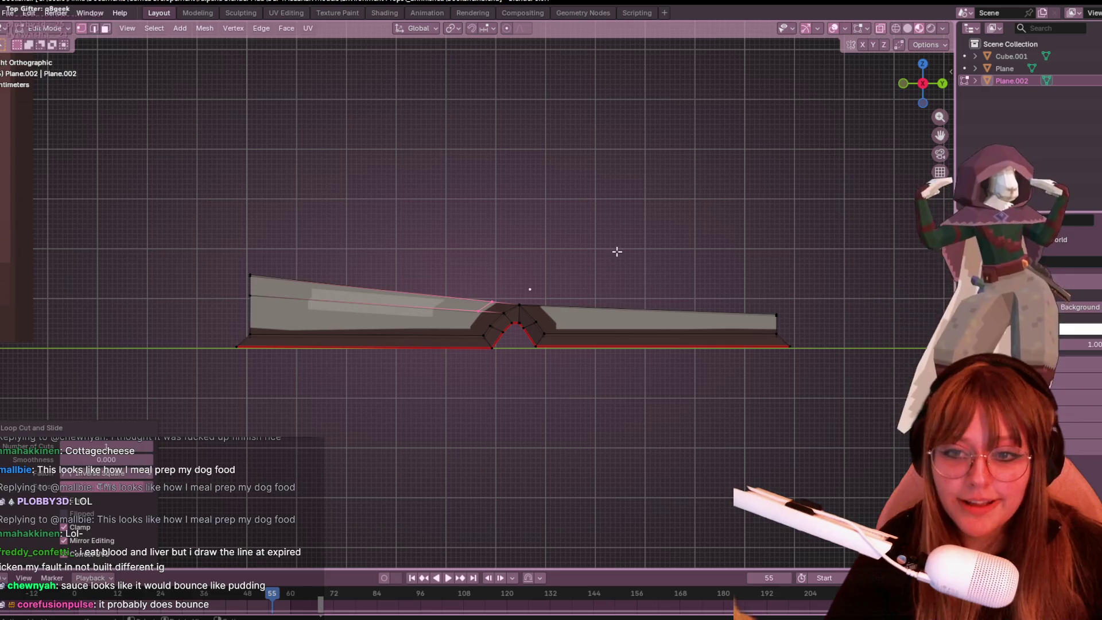
mouse_move(644, 277)
middle_down()
mouse_move(661, 244)
mouse_move(656, 279)
middle_up()
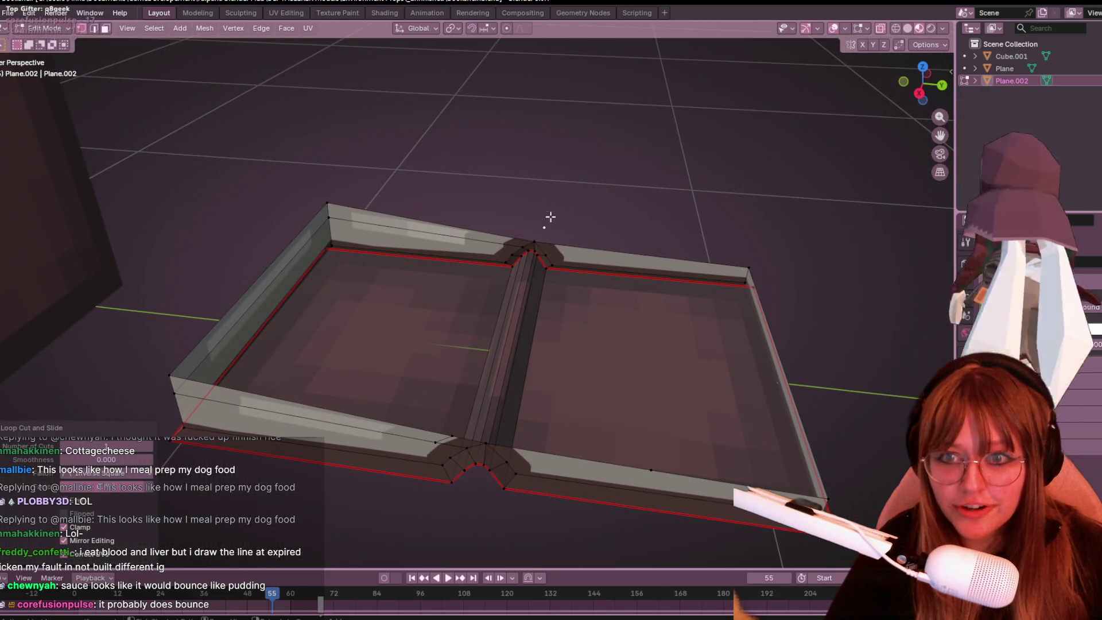
key(g)
key(g)
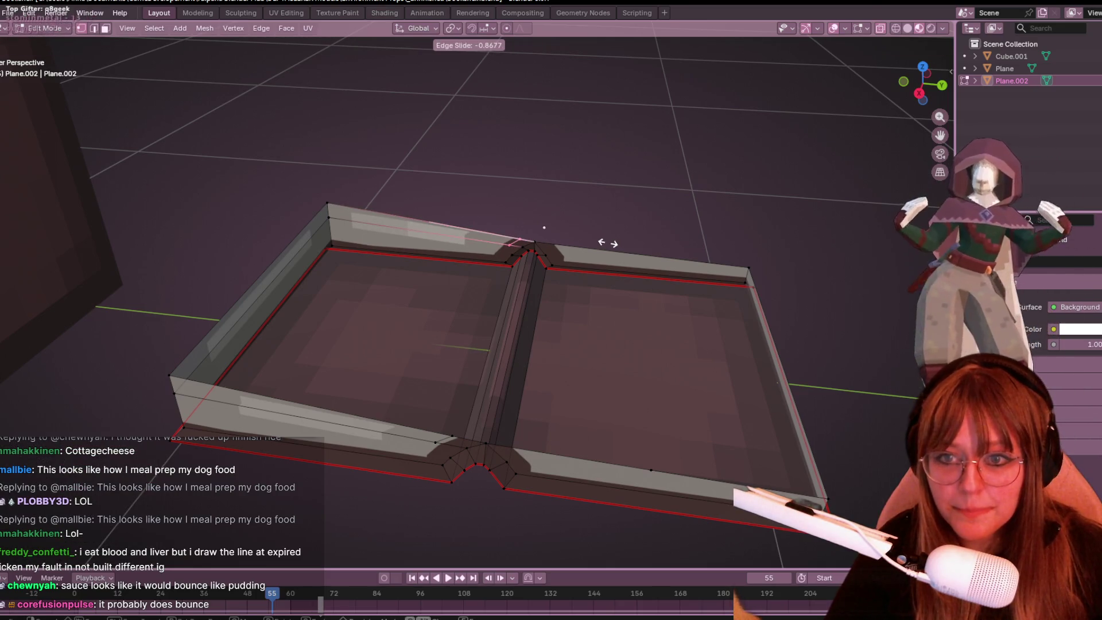
click(607, 243)
mouse_move(607, 248)
middle_down()
mouse_move(578, 315)
mouse_move(585, 257)
mouse_move(542, 247)
mouse_move(600, 201)
mouse_move(494, 241)
middle_up()
Step: Select the four left cover edges and fill them with a face
shift+click(442, 436)
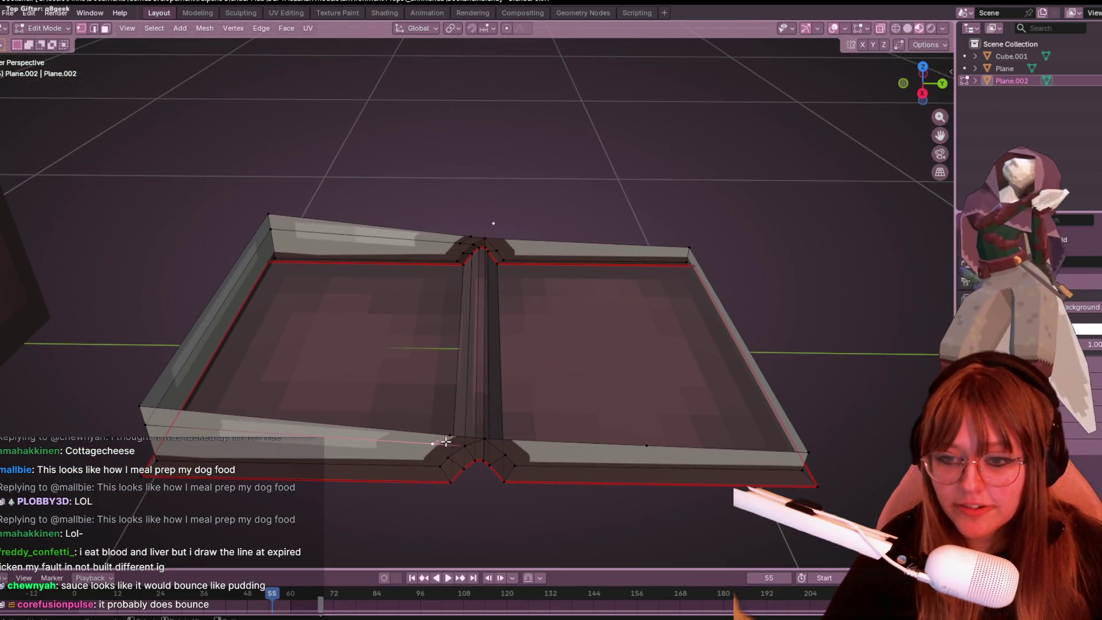
shift+click(482, 433)
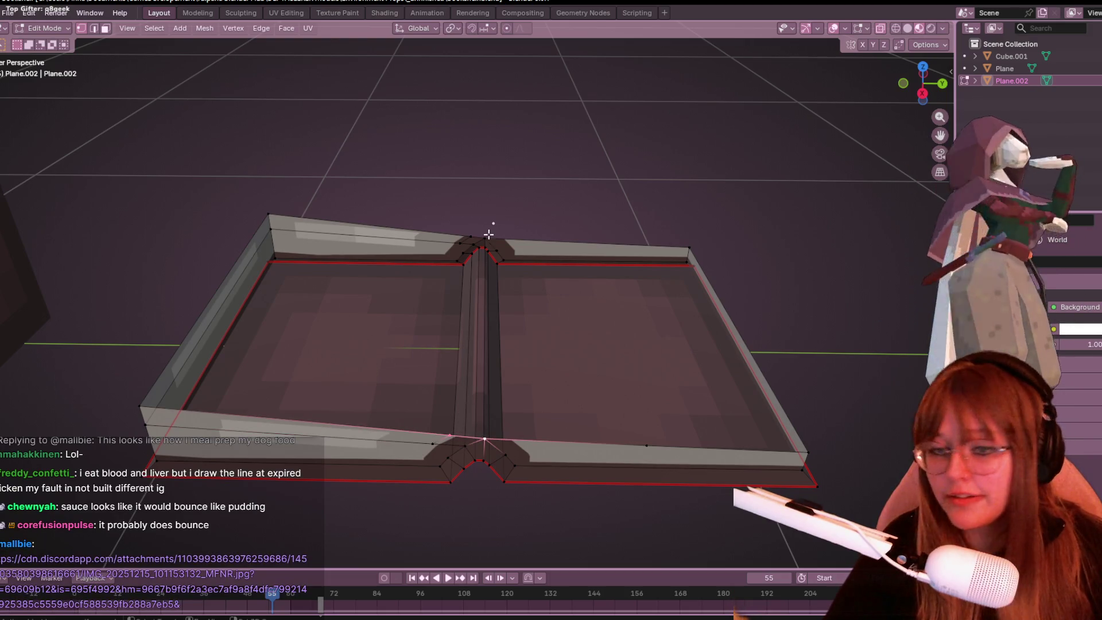
shift+click(156, 373)
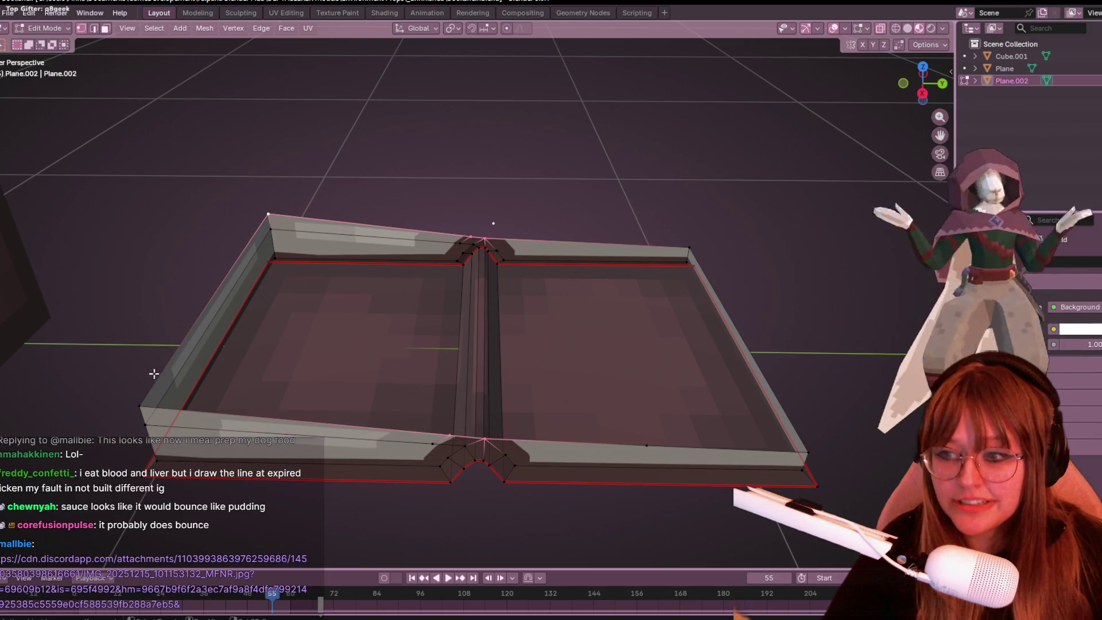
shift+click(140, 396)
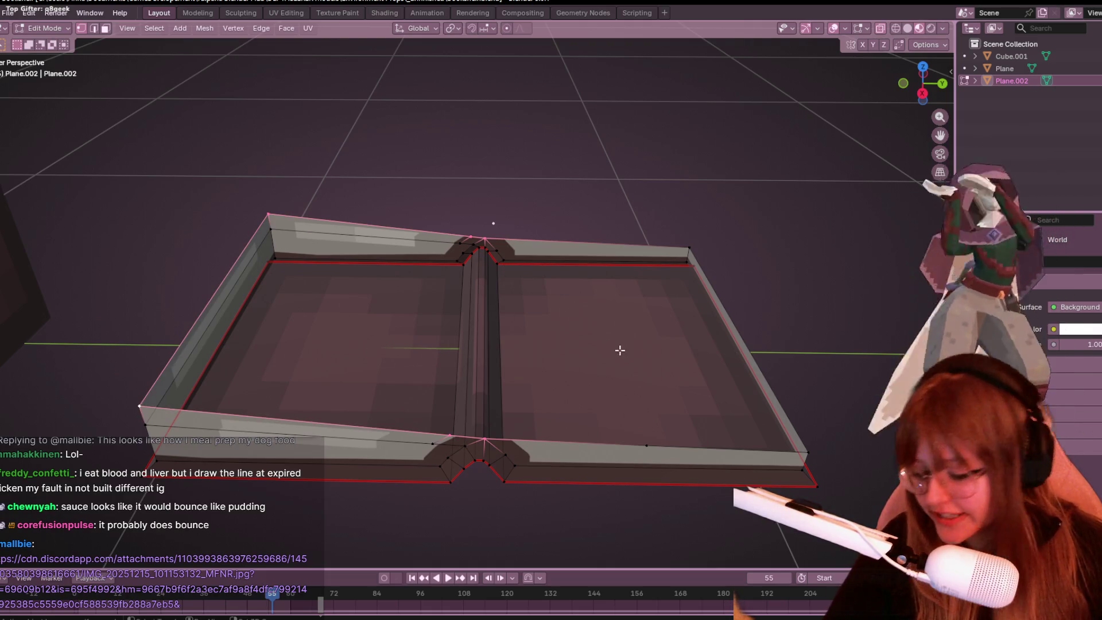
middle_drag(618, 350, 598, 342)
key(f)
mouse_move(677, 264)
middle_down()
mouse_move(664, 310)
mouse_move(666, 243)
mouse_move(621, 197)
middle_up()
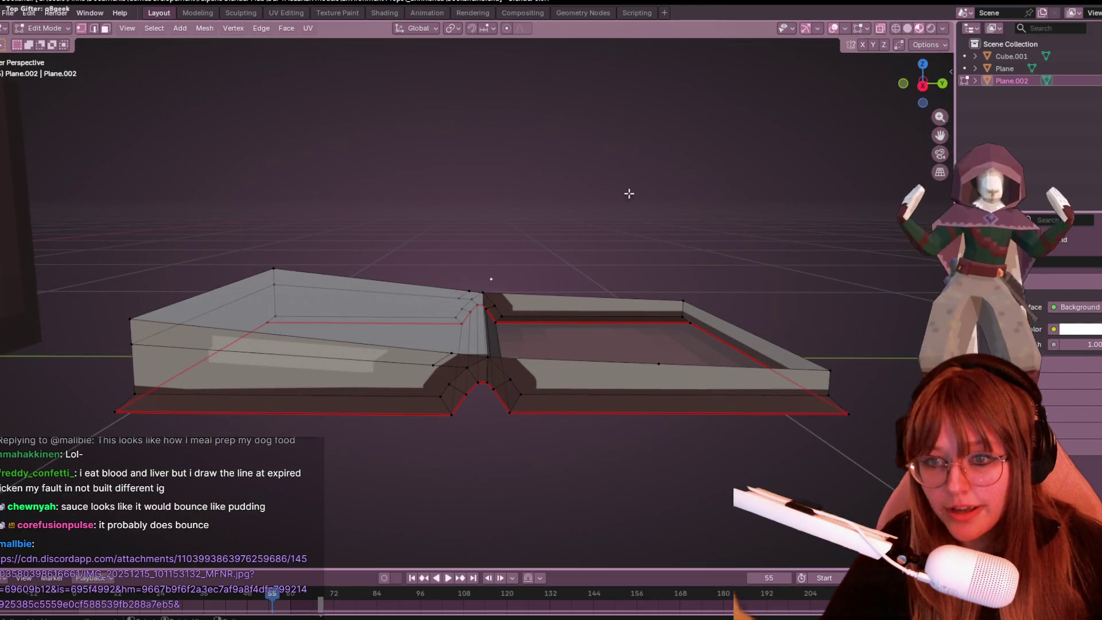
Step: Turn off X-ray and select the left page's top-right vertex
click(882, 30)
mouse_move(803, 86)
middle_down()
mouse_move(681, 140)
mouse_move(397, 442)
middle_up()
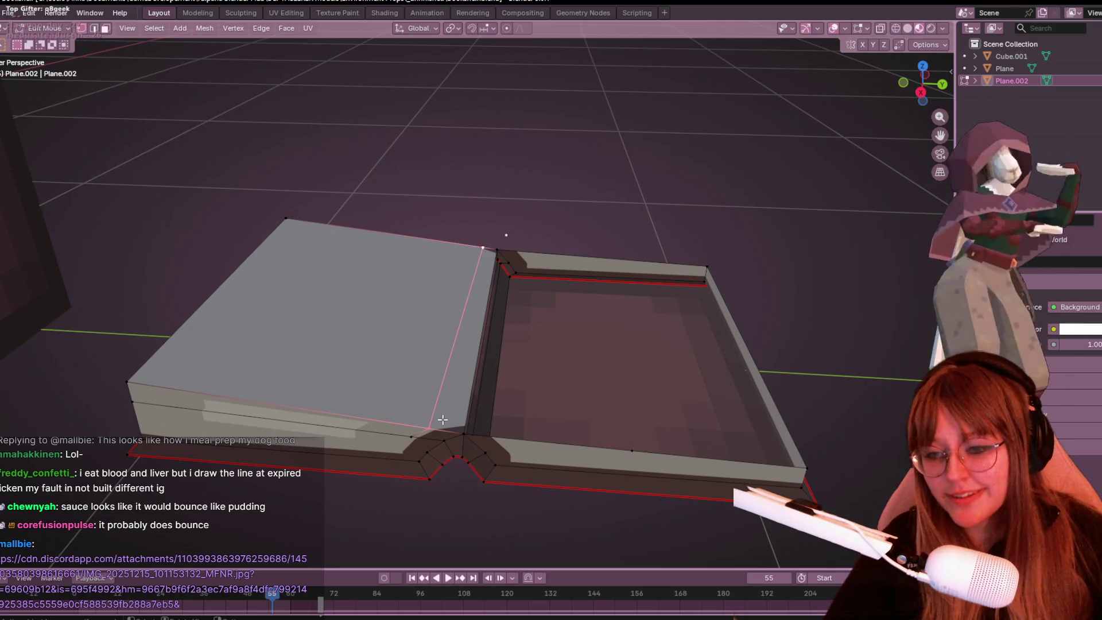
shift+click(480, 251)
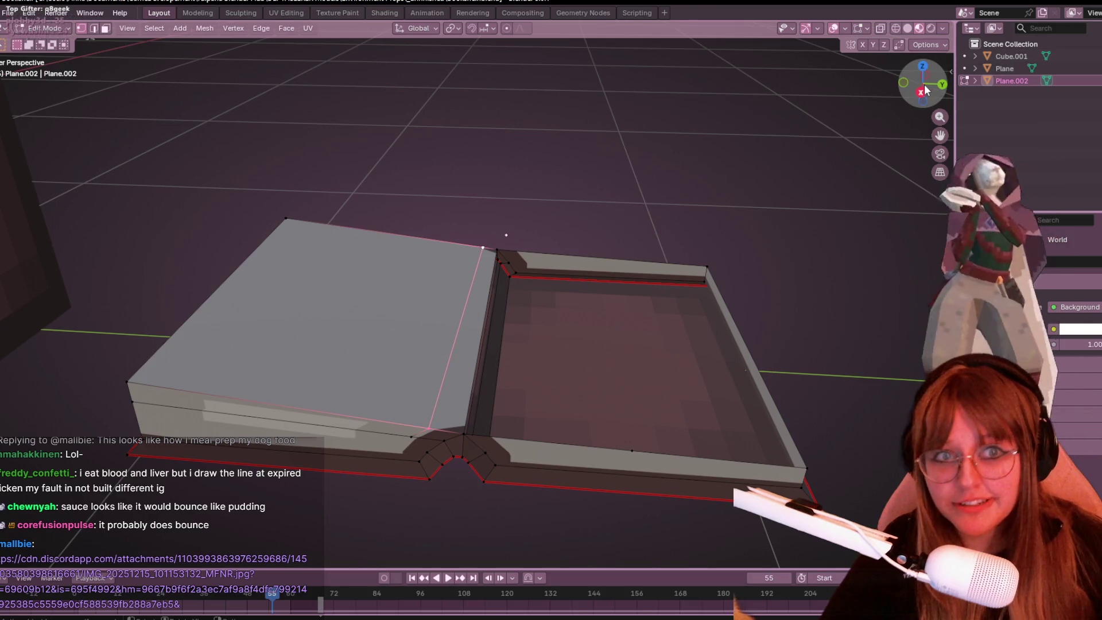
click(921, 92)
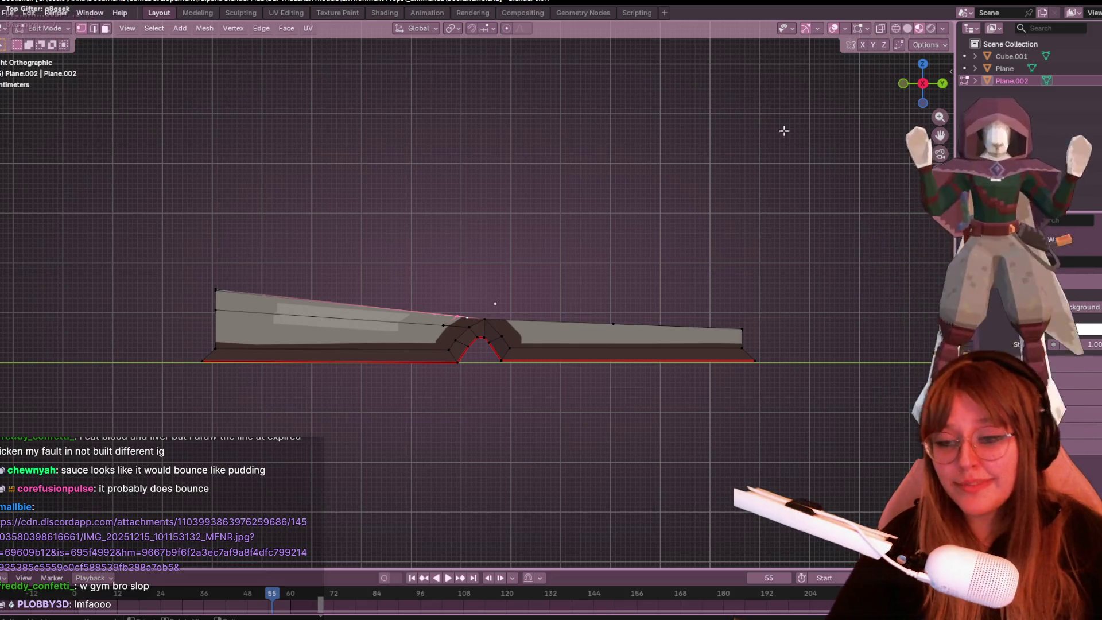
Step: Move the left page's inner top vertex toward the spine peak in Right Orthographic view
scroll(662, 179, up, 3)
shift+middle_drag(557, 305, 565, 217)
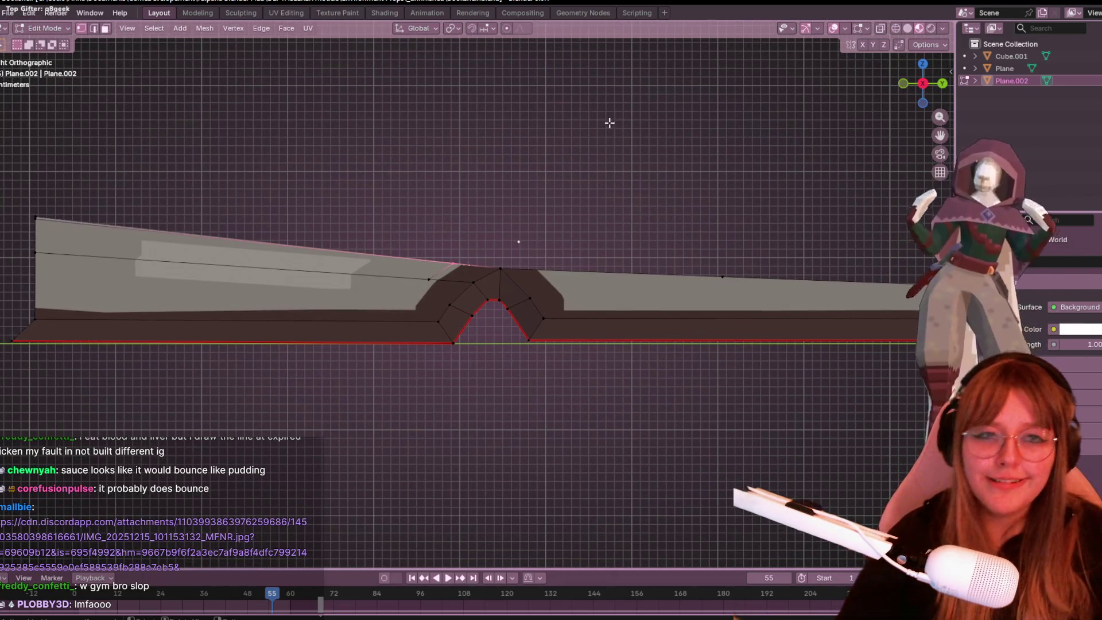
shift+middle_drag(540, 169, 573, 209)
key(g)
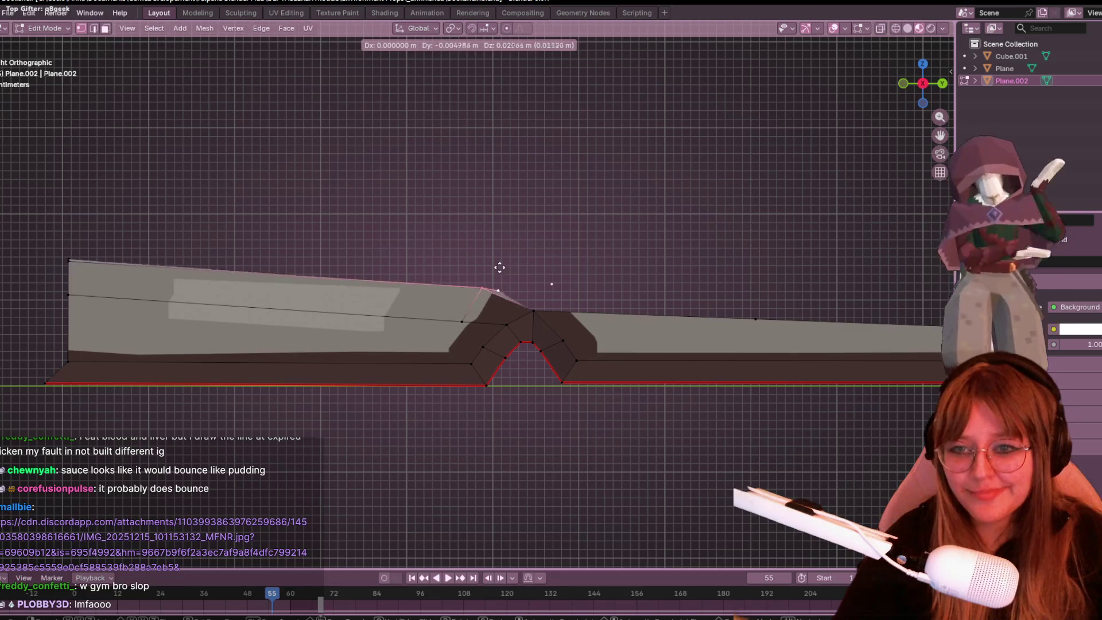
click(500, 266)
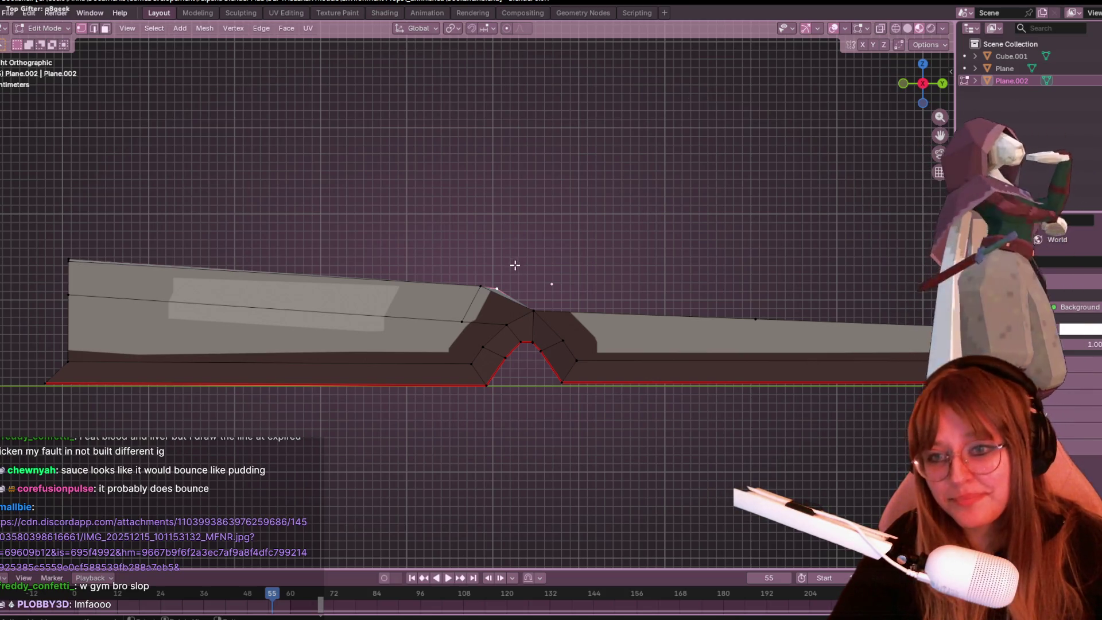
key(g)
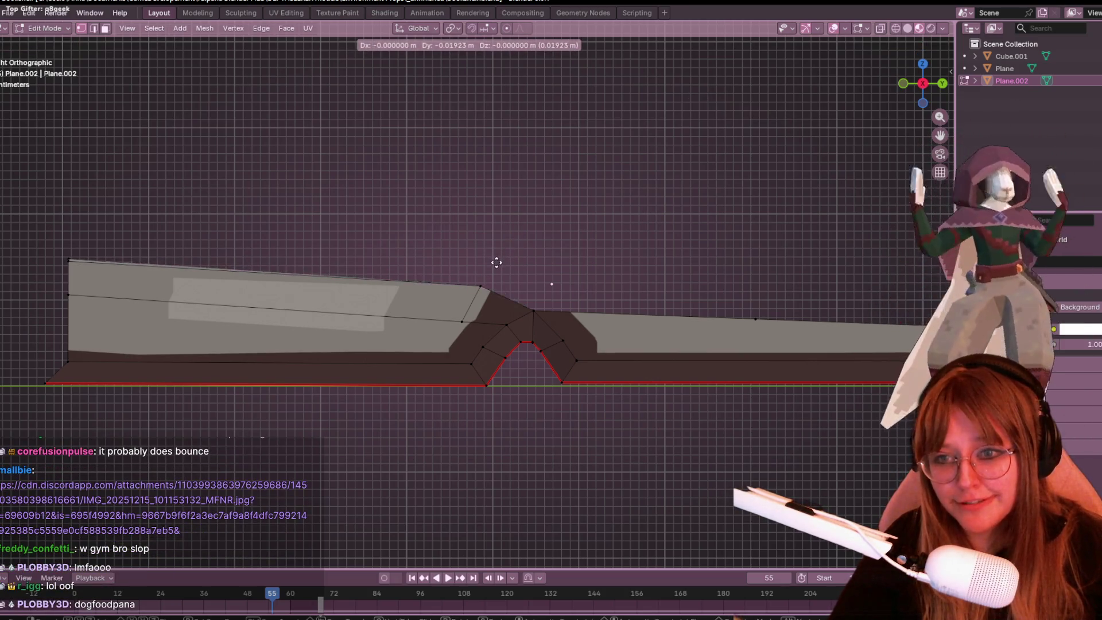
click(497, 262)
key(ctrl+z)
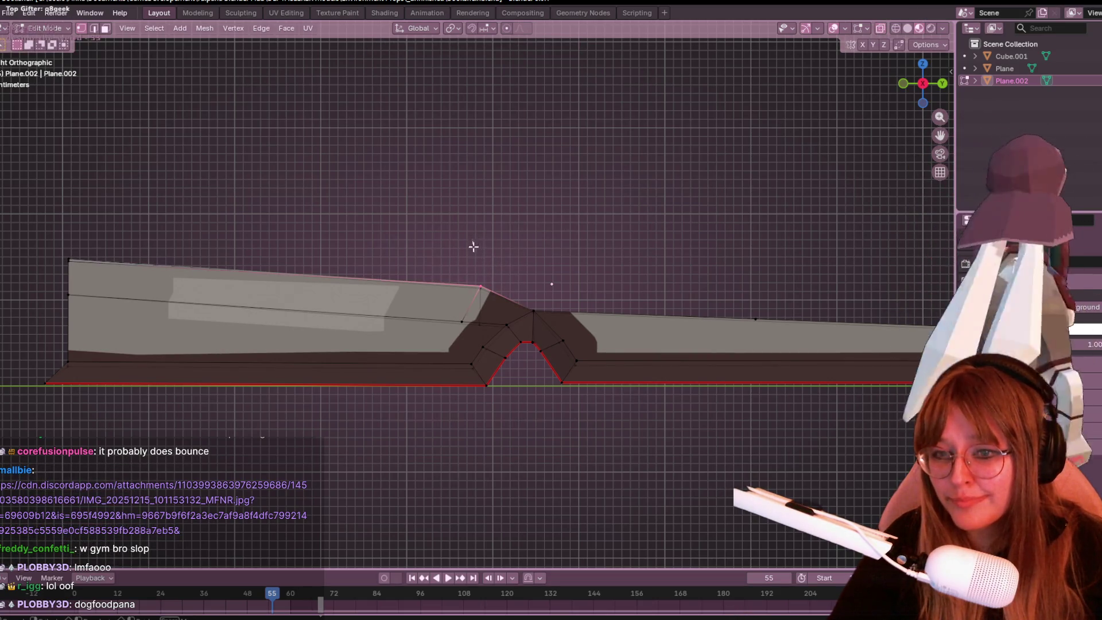
key(g)
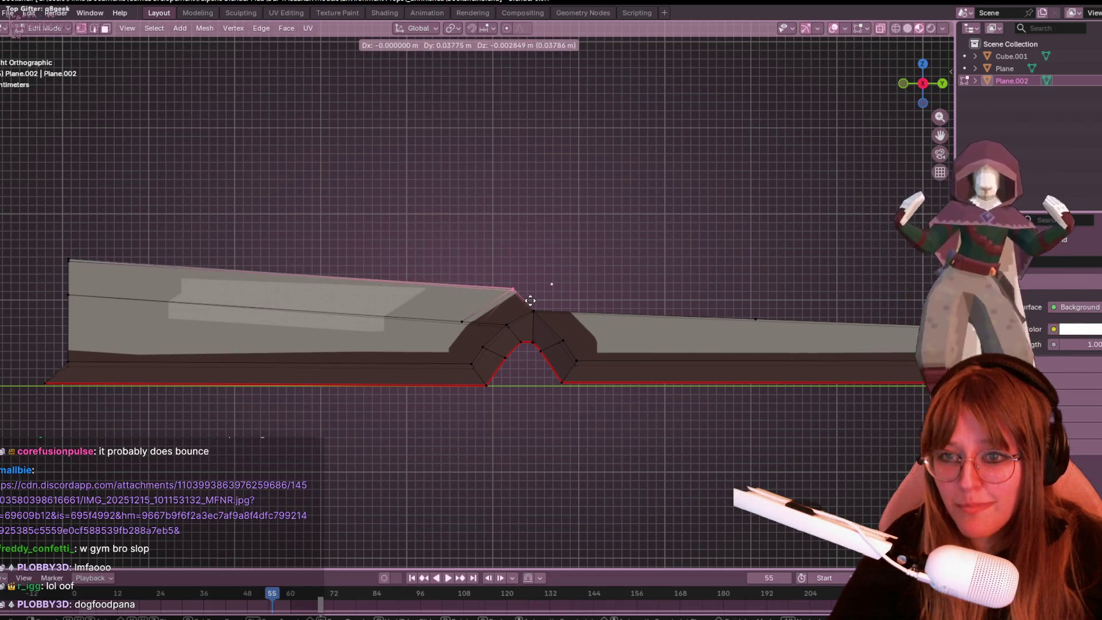
click(530, 301)
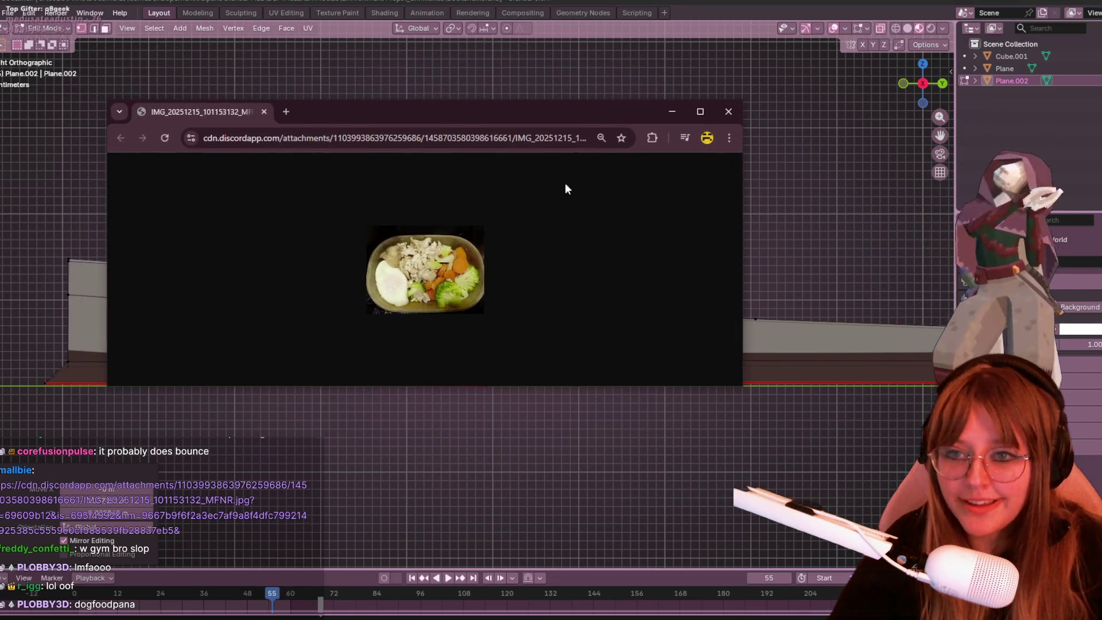
Step: Maximize the Chrome window and zoom in on the food photo
click(700, 111)
ctrl+scroll(574, 356, up, 7)
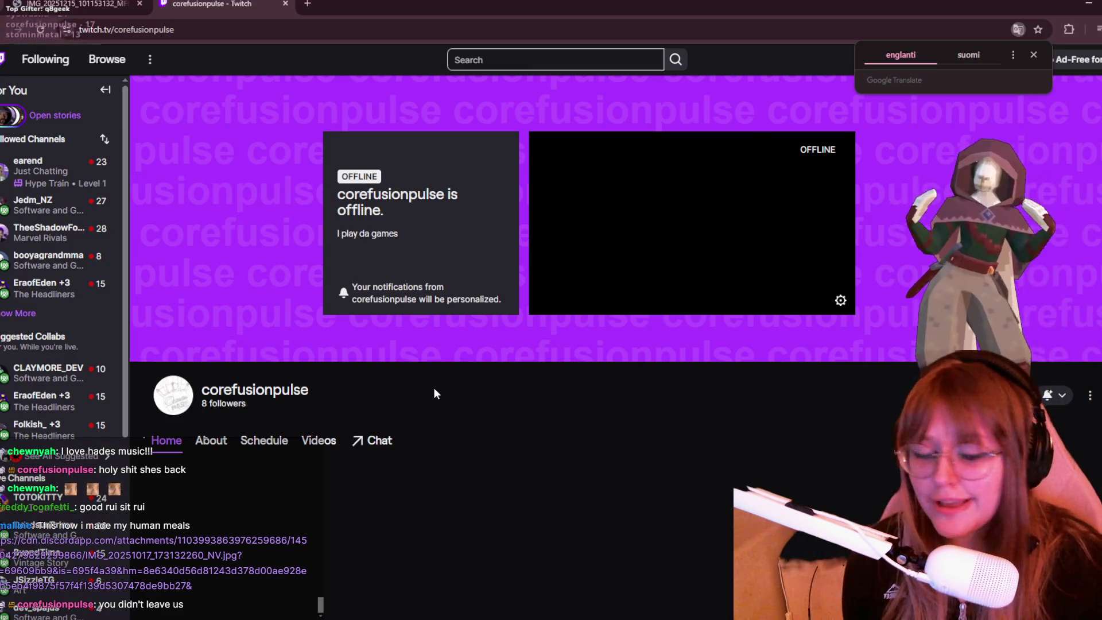
Step: Dismiss the webcam effects window and highlight the schedule's 'last streamed 10 years ago' text
key(alt+Tab)
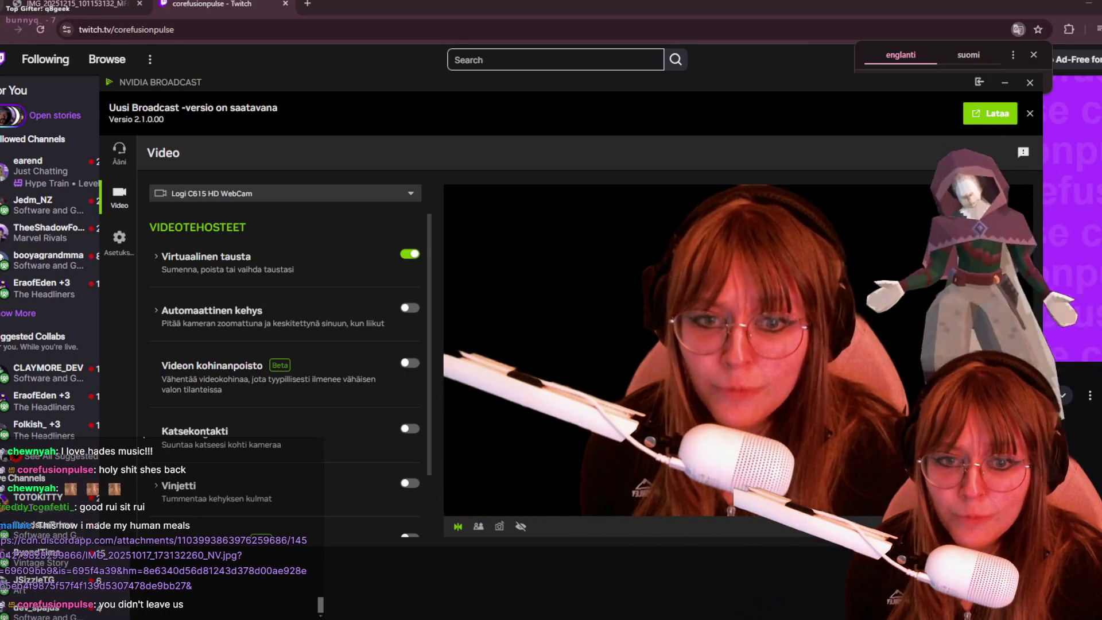
click(719, 569)
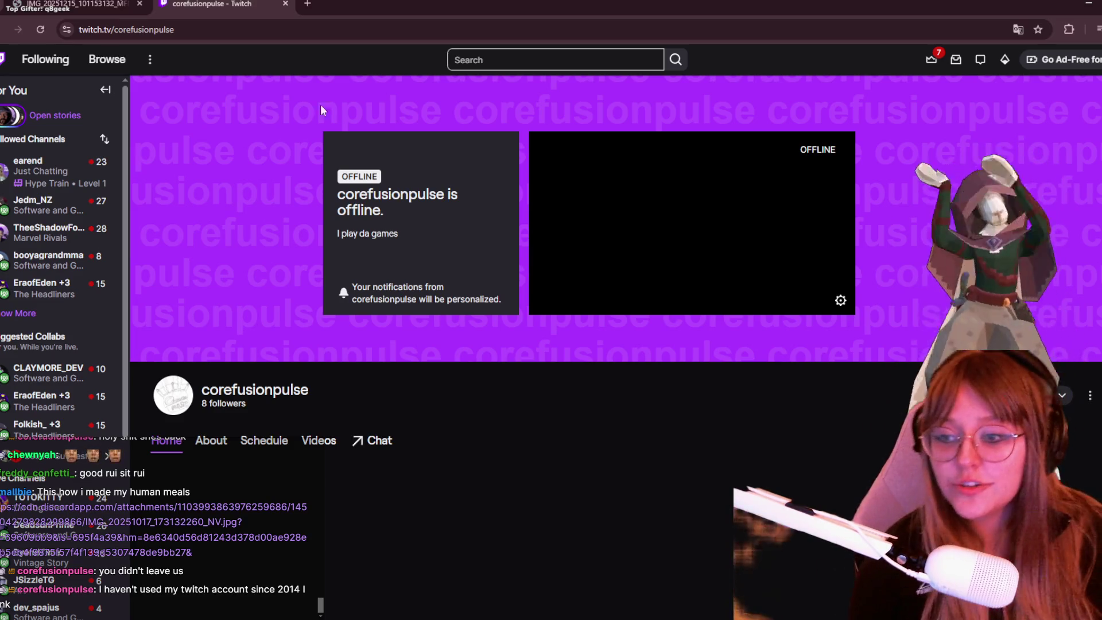
click(271, 440)
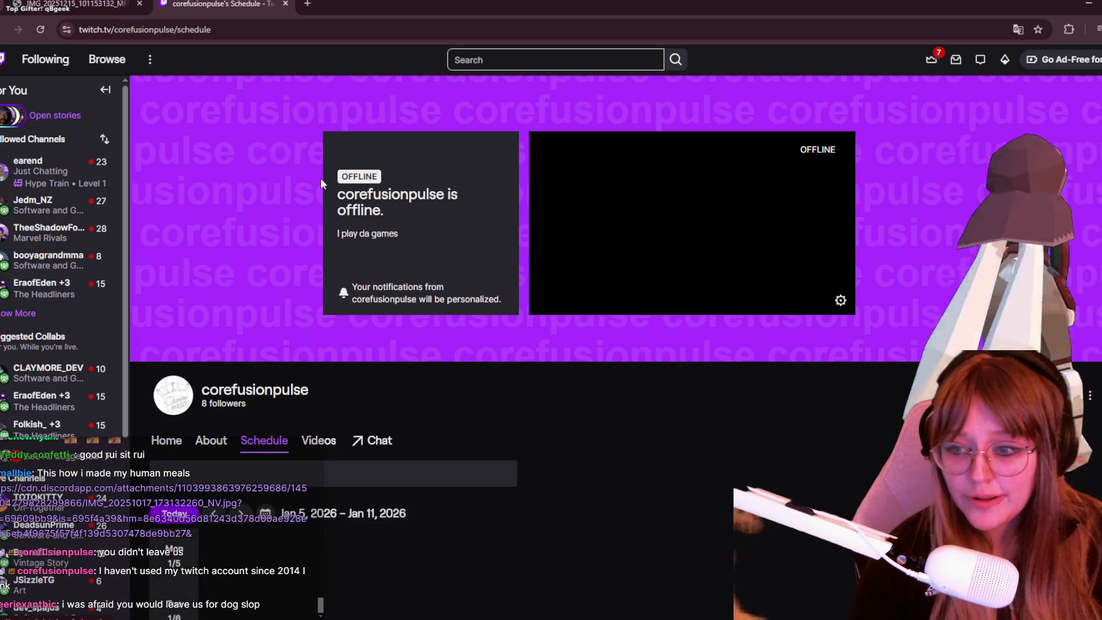
scroll(415, 380, down, 1)
drag(439, 408, 351, 405)
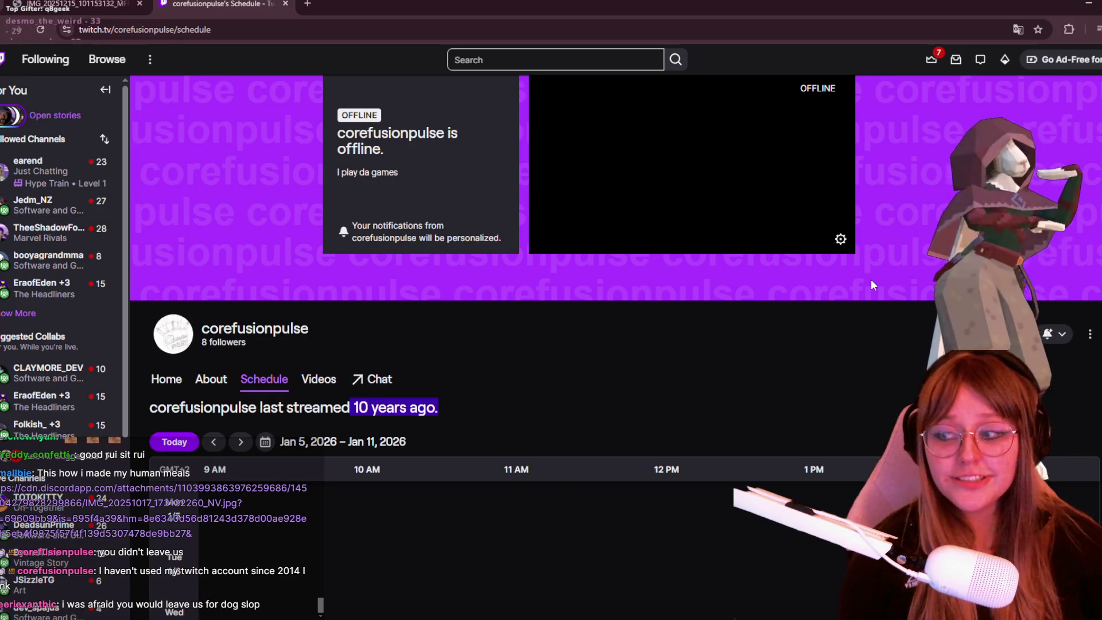
Step: Return to the channel's home page from the account menu and close the Twitch tab
click(1093, 59)
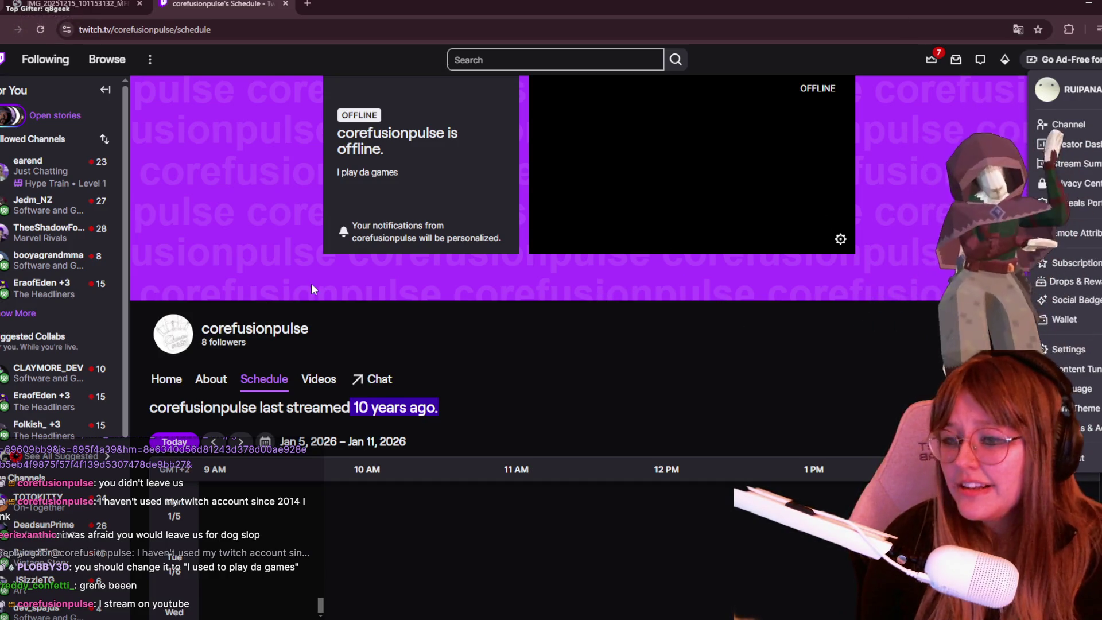
click(171, 377)
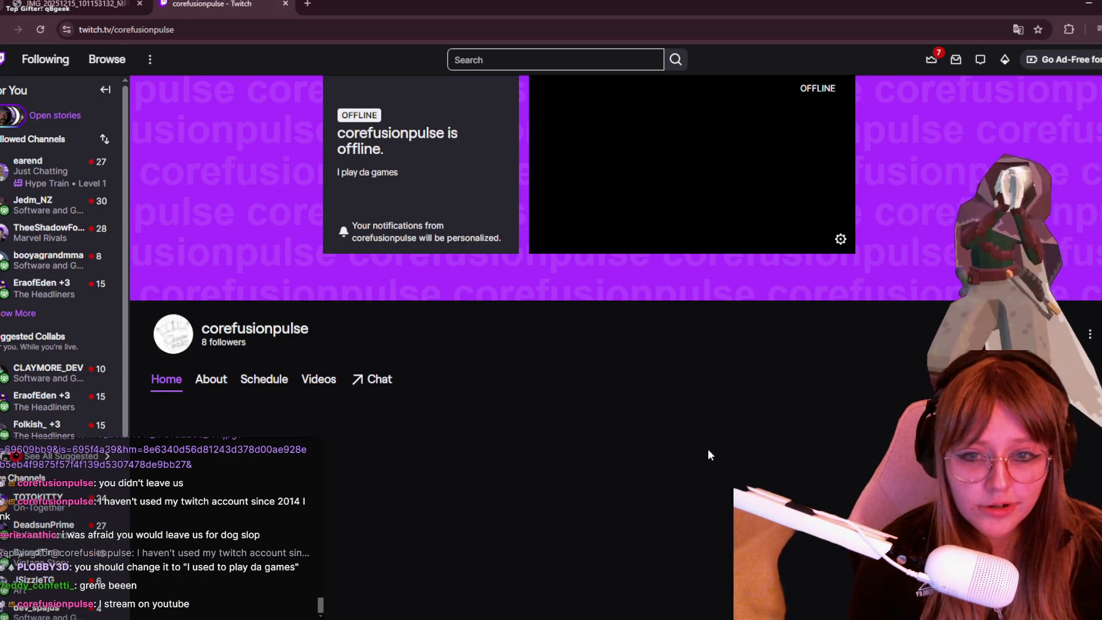
scroll(330, 246, down, 2)
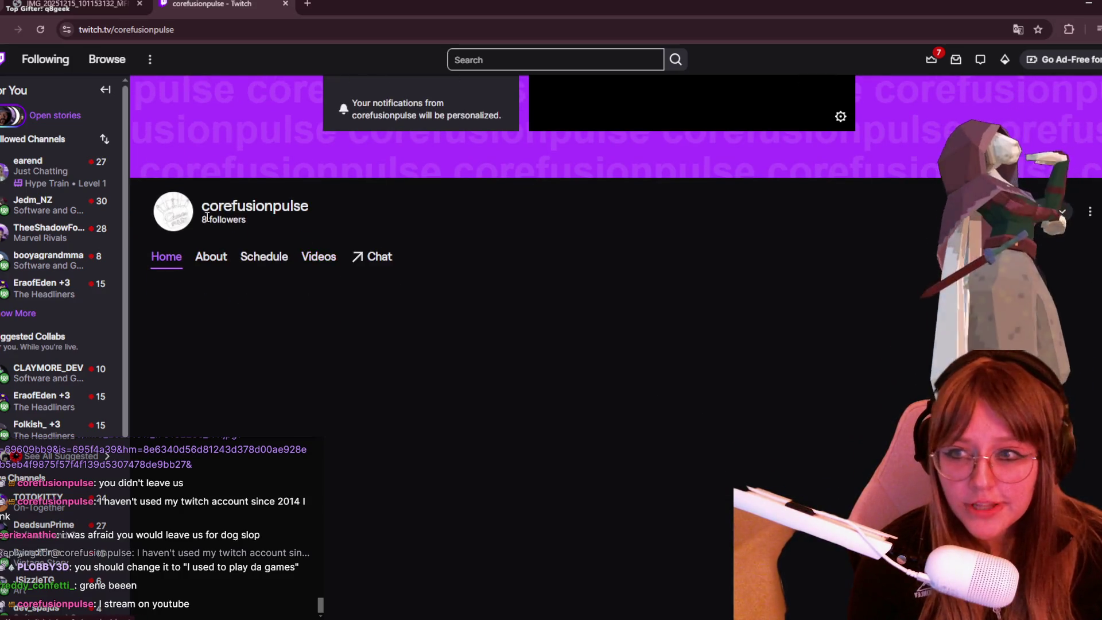
click(285, 4)
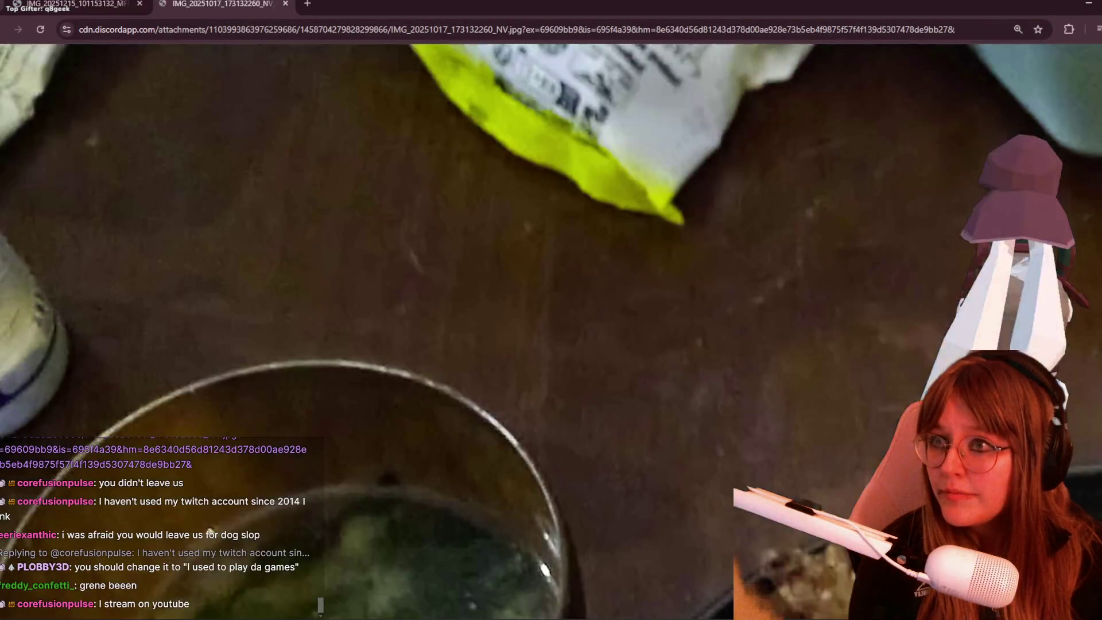
Step: Browse the food photo tabs, including fried chicken and rice, then Alt+Tab back to Blender
ctrl+scroll(585, 178, down, 3)
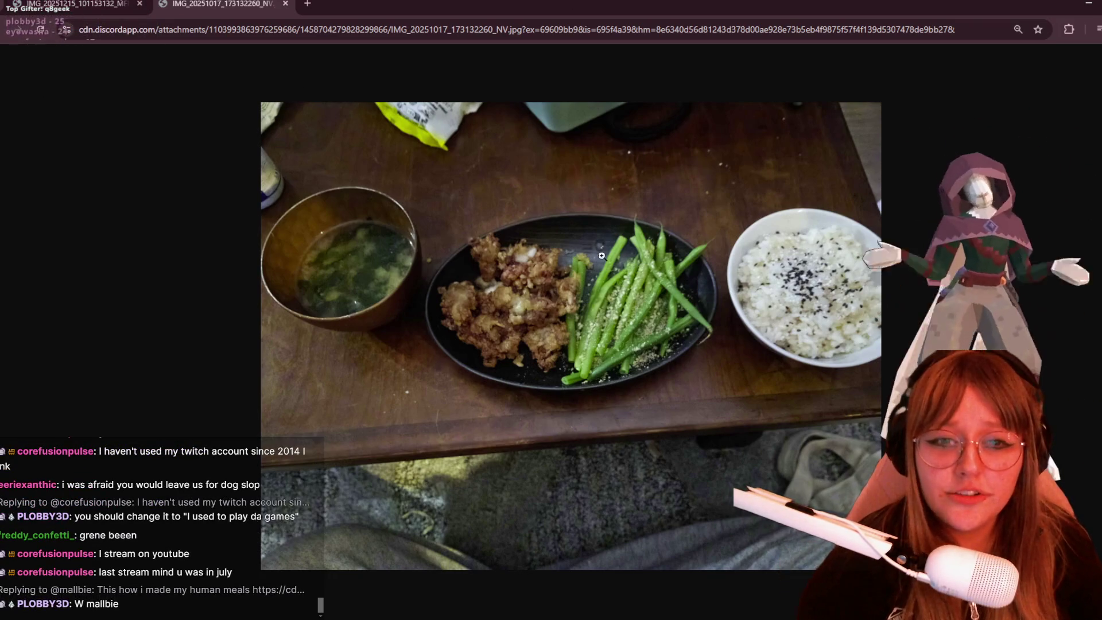
key(ctrl+Tab)
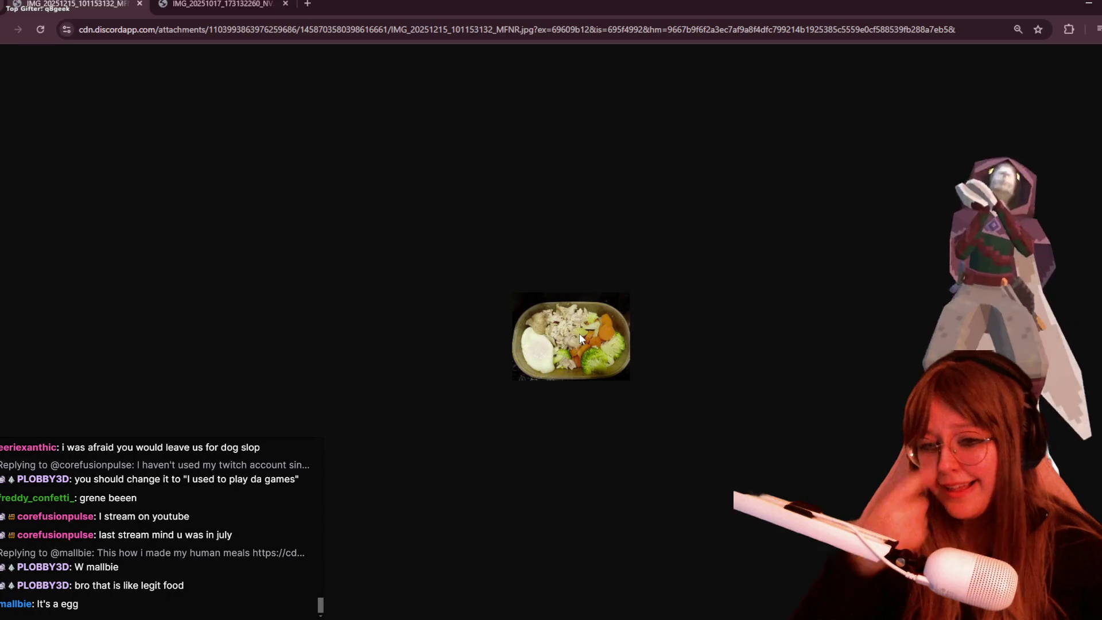
key(ctrl+Tab)
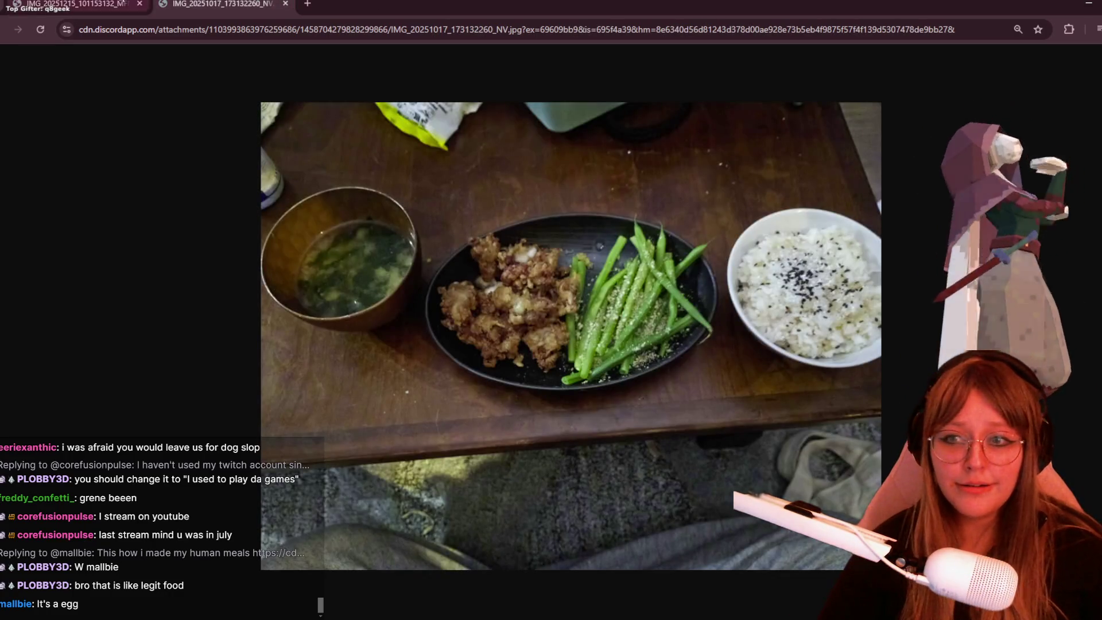
key(ctrl+Tab)
ctrl+scroll(547, 344, up, 8)
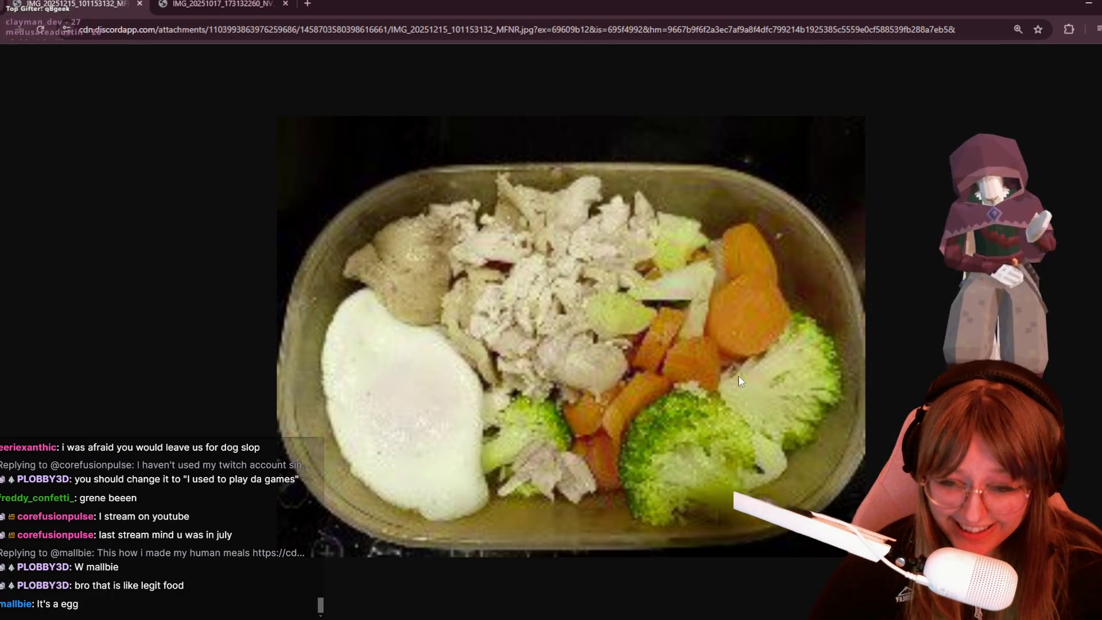
click(223, 4)
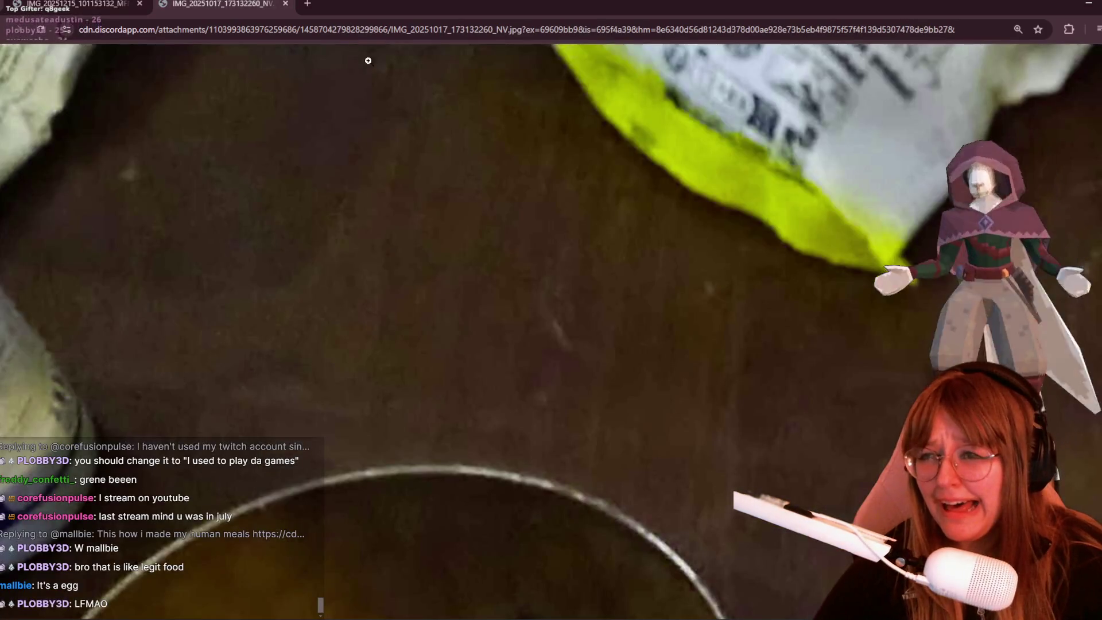
ctrl+scroll(607, 317, down, 7)
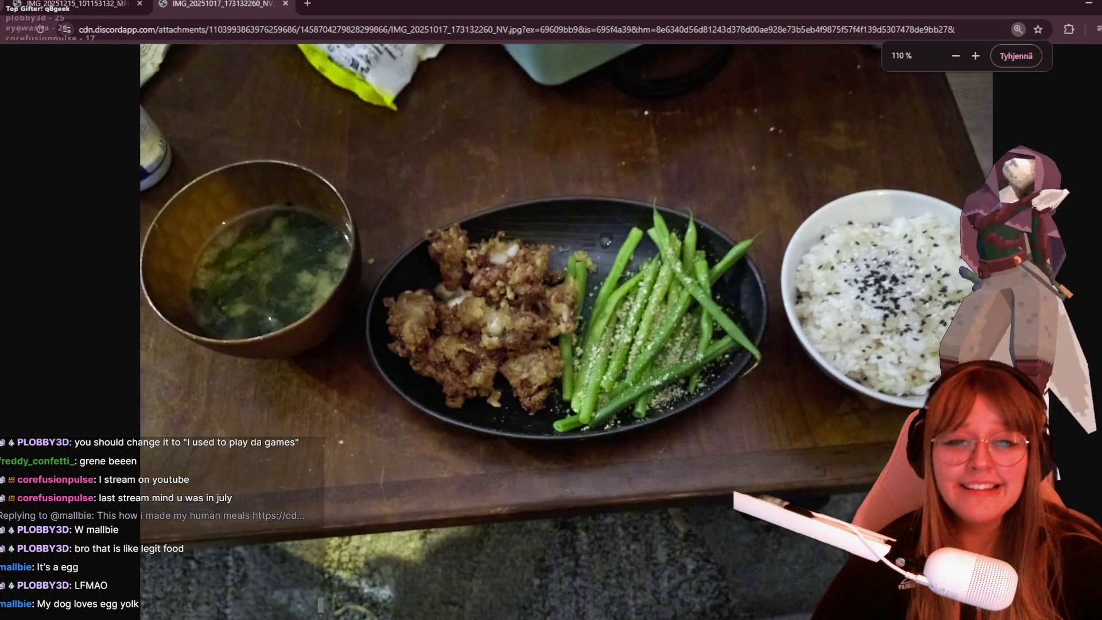
ctrl+scroll(799, 357, down, 2)
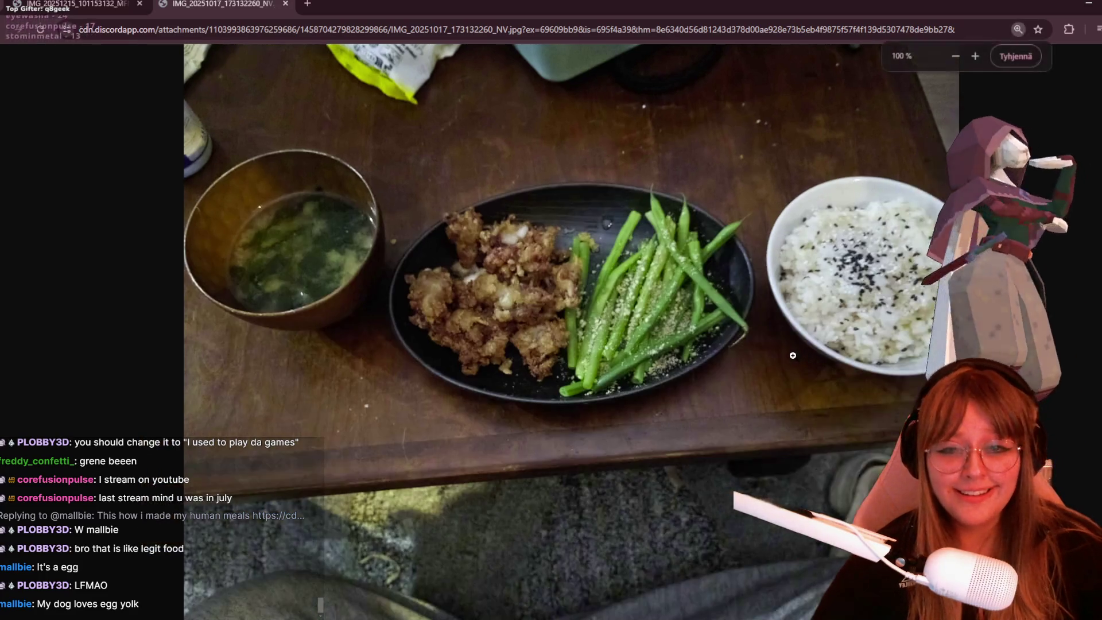
key(alt+Tab)
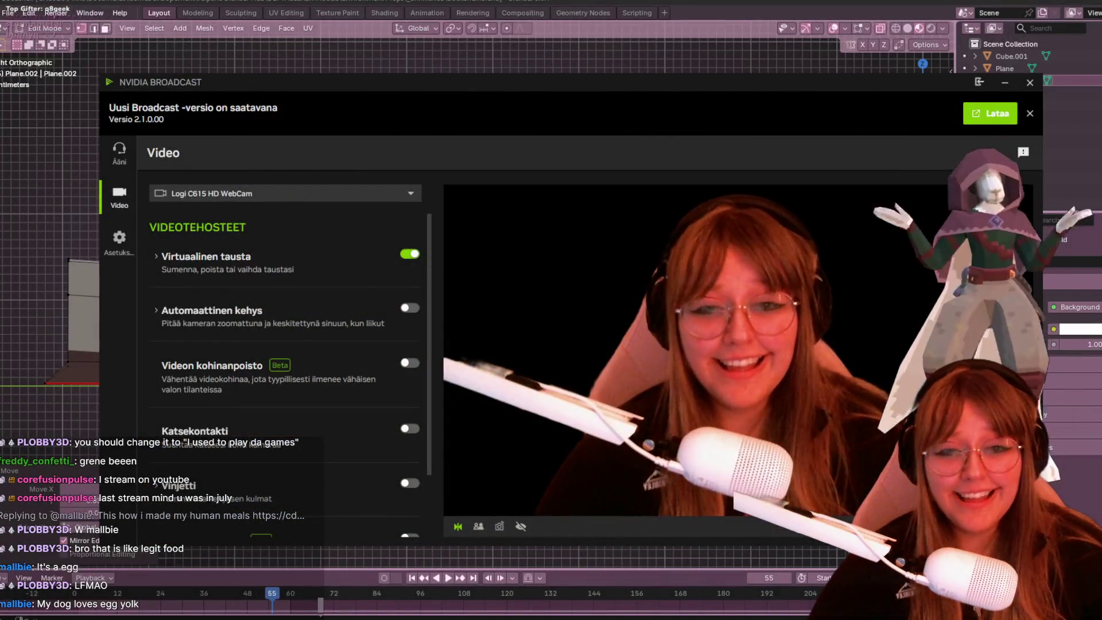
Step: Close the webcam settings and move the top spine vertex in side view
key(alt+Tab)
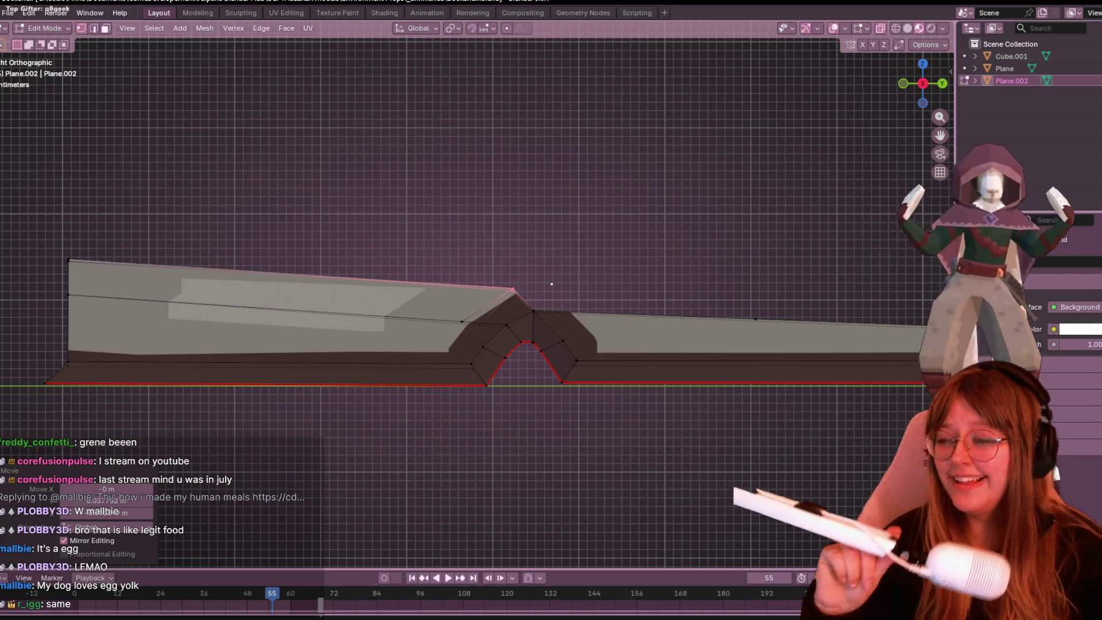
drag(500, 252, 532, 298)
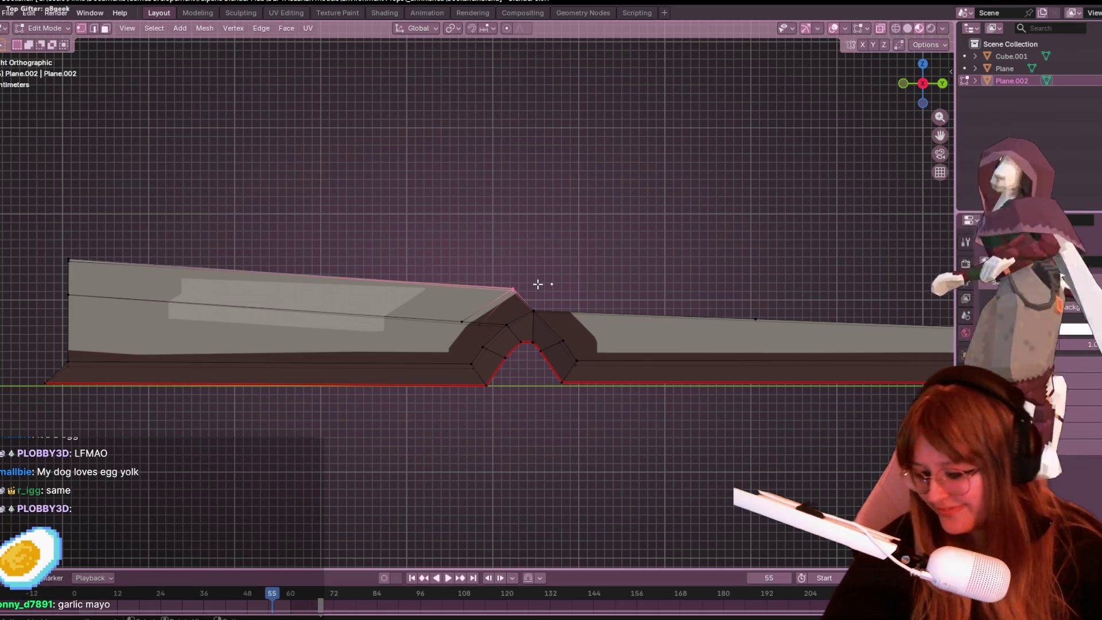
scroll(538, 285, up, 2)
scroll(551, 304, down, 1)
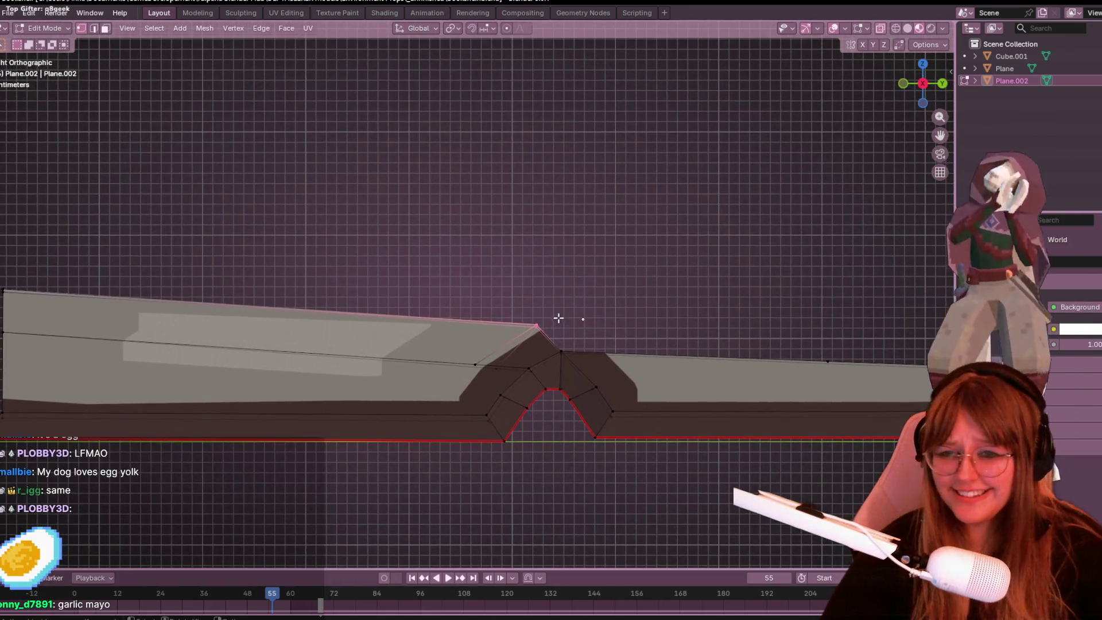
key(g)
click(551, 312)
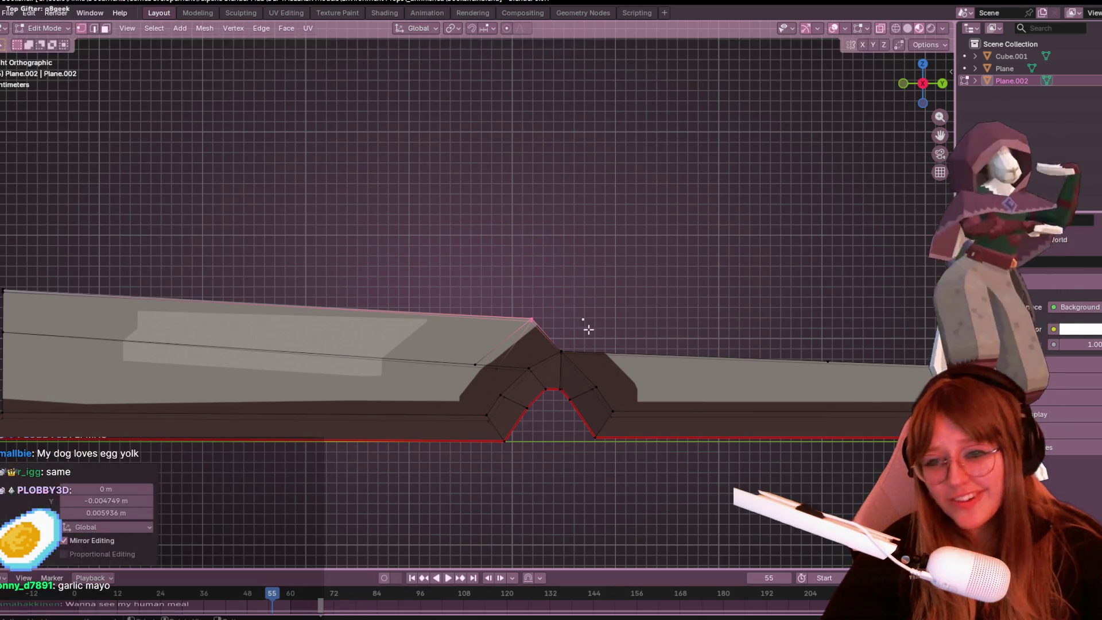
mouse_move(711, 315)
shift+middle_down()
mouse_move(546, 256)
mouse_move(507, 264)
shift+middle_up()
Step: Cancel the vertex move, undo back to the loop cut, and select spine vertices
key(g)
key(Escape)
key(ctrl+r)
click(514, 315)
click(514, 317)
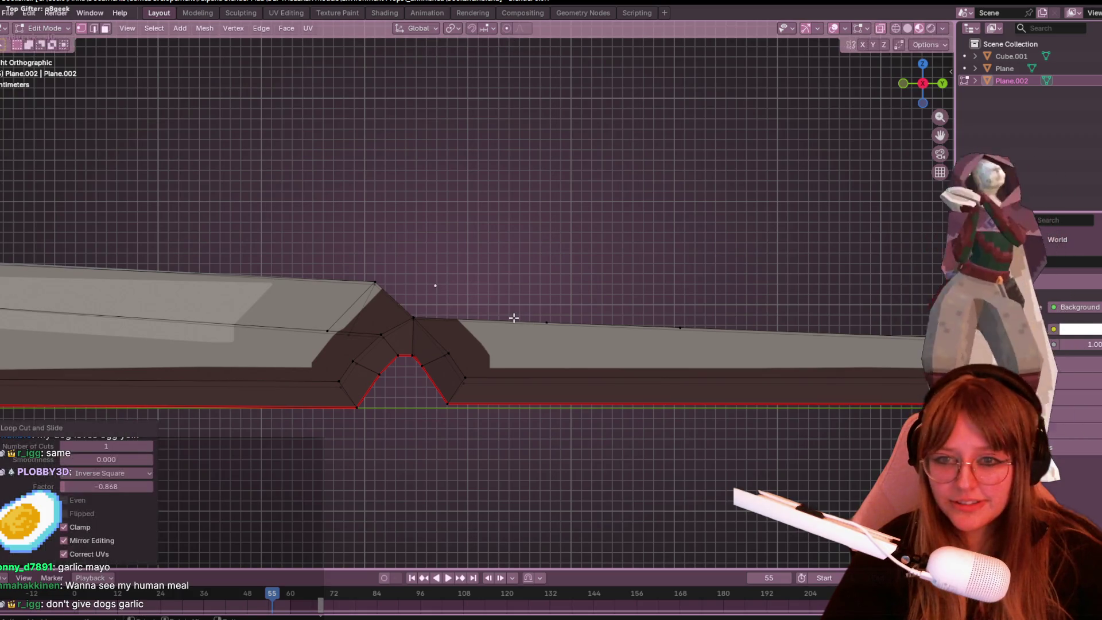
click(546, 323)
Step: Cancel another move, orbit to perspective, and select a vertex on the book's lower edge
key(g)
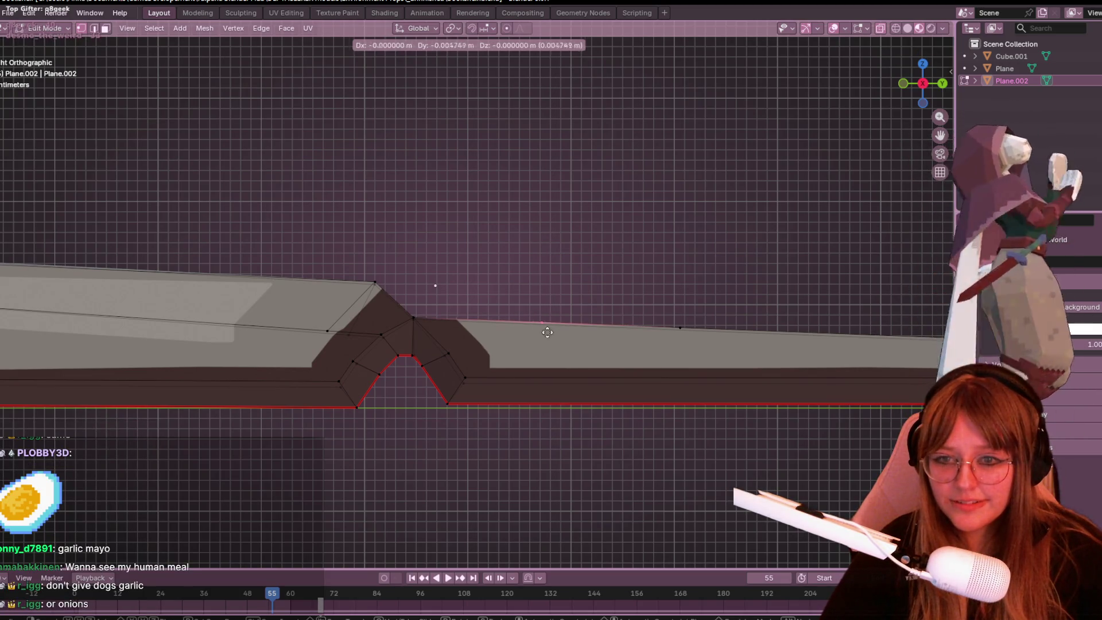
key(Escape)
mouse_move(553, 332)
middle_down()
mouse_move(625, 256)
mouse_move(622, 282)
middle_up()
click(685, 278)
click(616, 322)
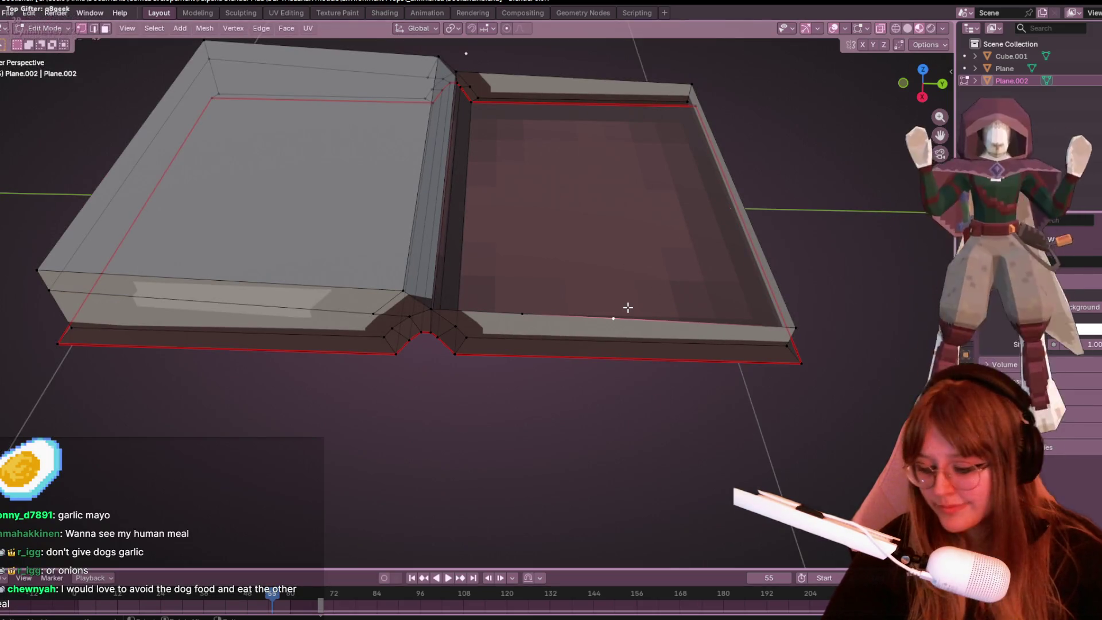
Step: Slide vertices toward the spine and merge overlapping ones By Distance
key(shift+v)
click(424, 272)
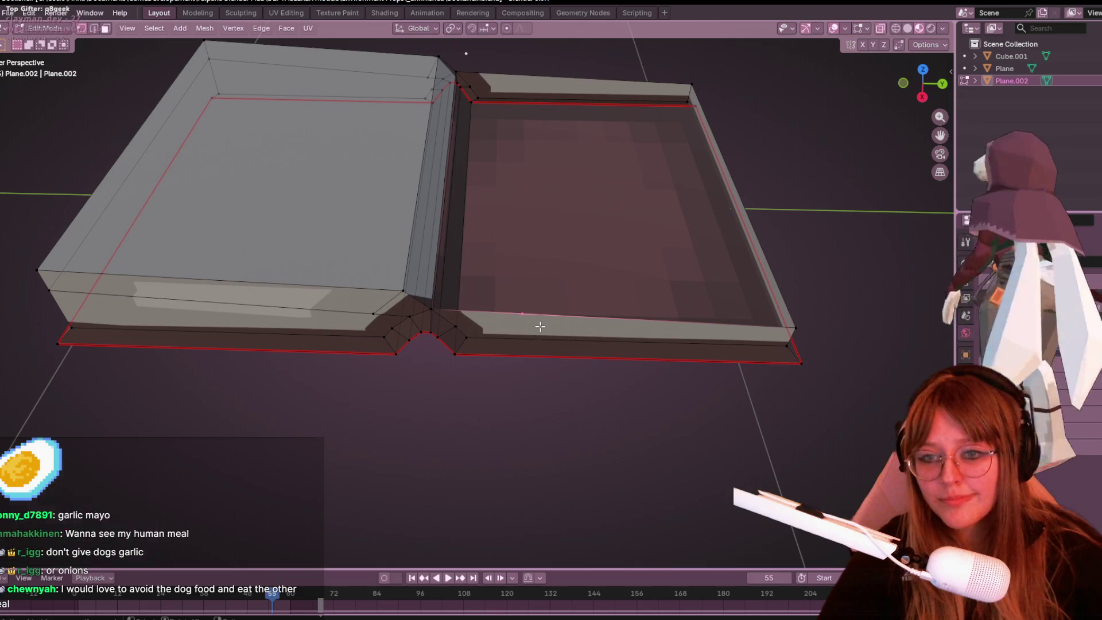
key(m)
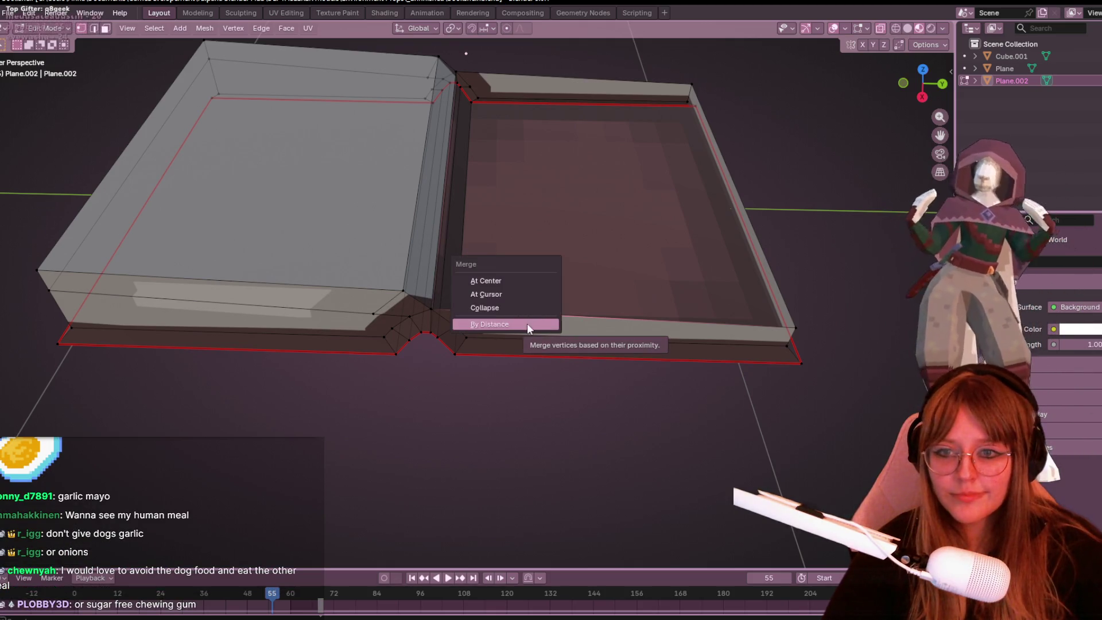
click(528, 324)
click(574, 79)
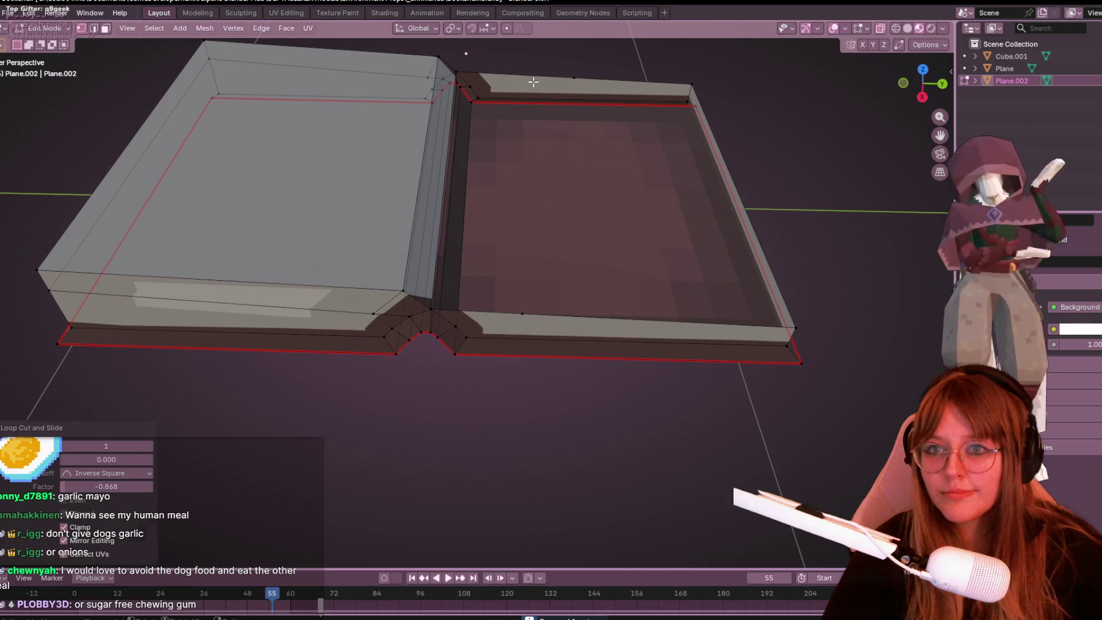
key(shift+v)
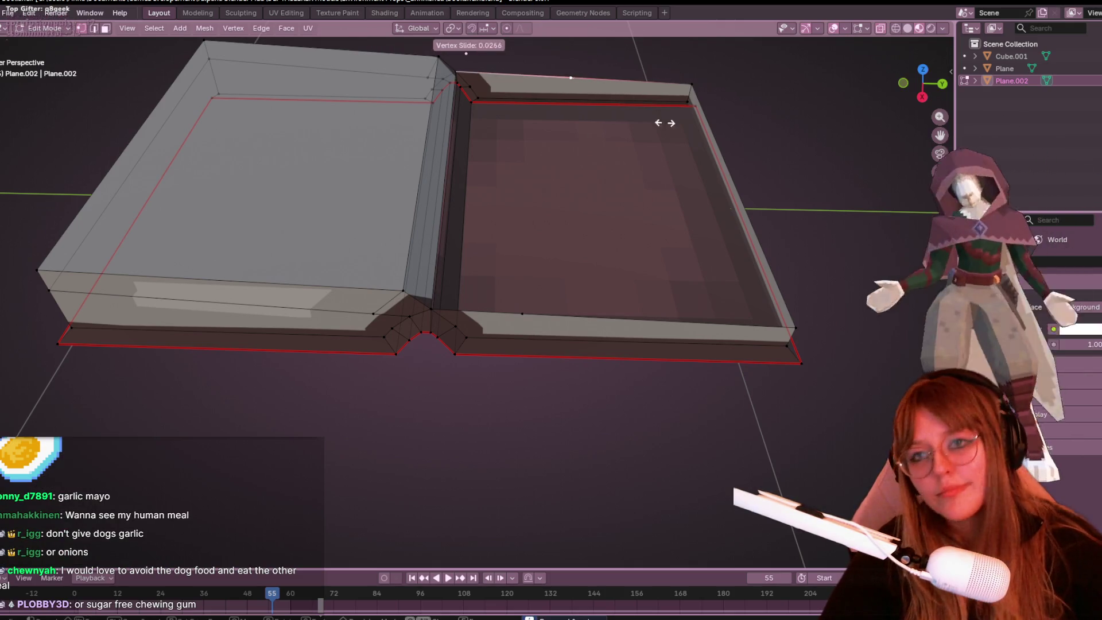
click(583, 99)
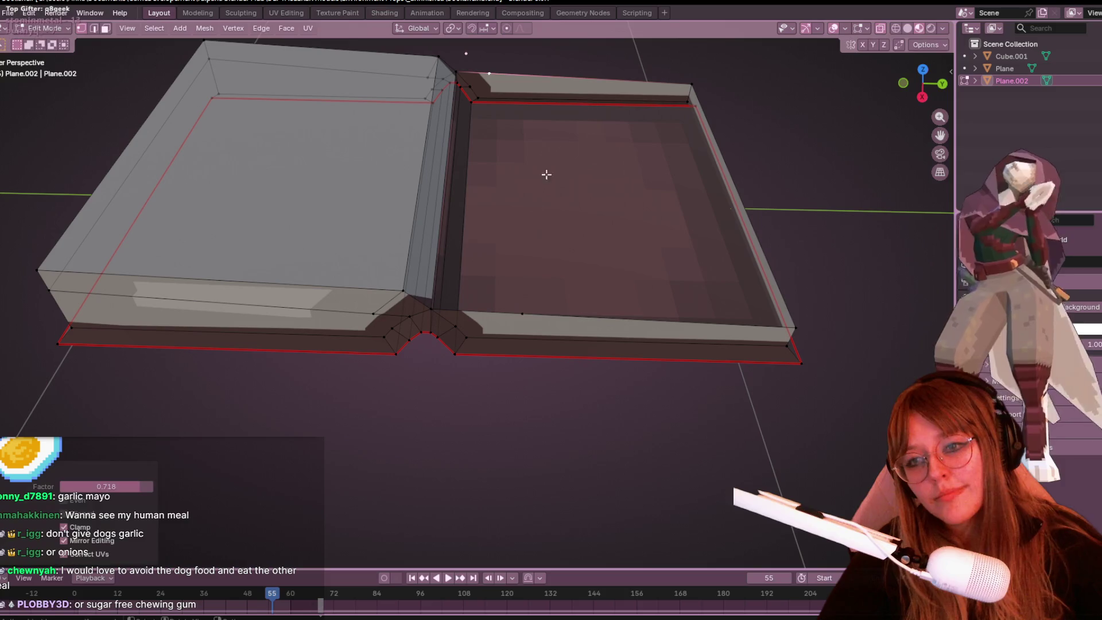
Step: Select the right page's open rim edges and fill them with a face
alt+click(433, 307)
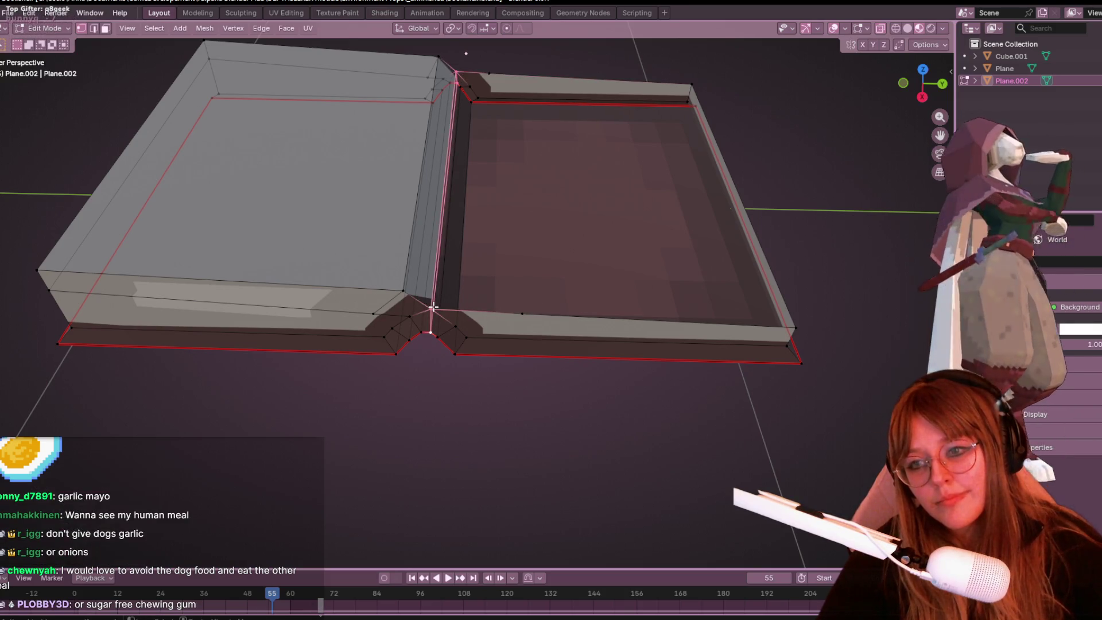
click(525, 311)
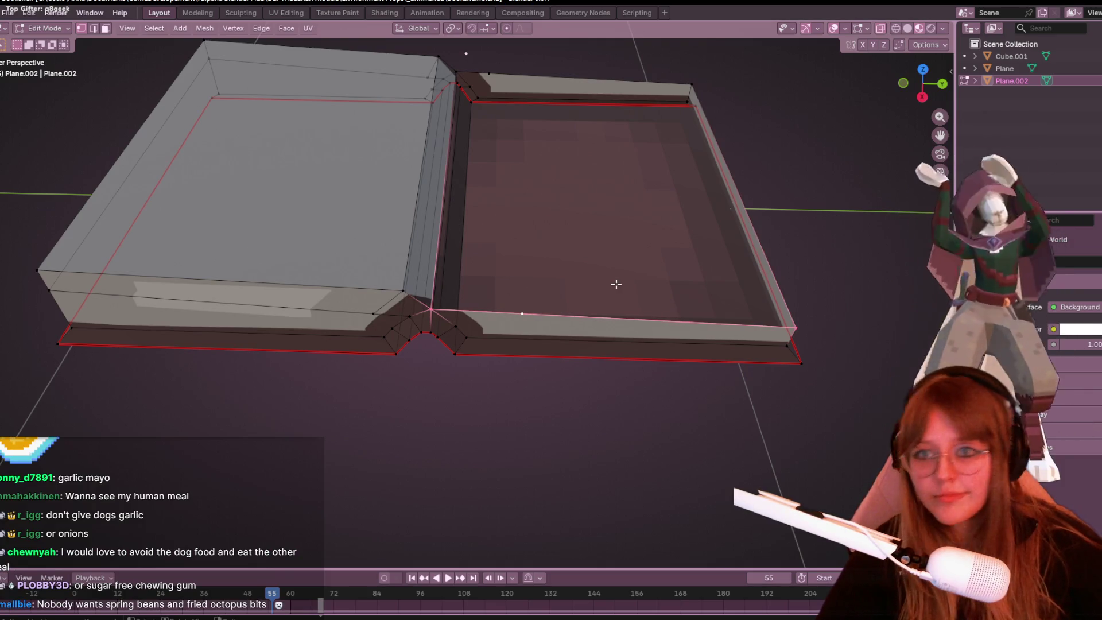
middle_drag(699, 205, 714, 335)
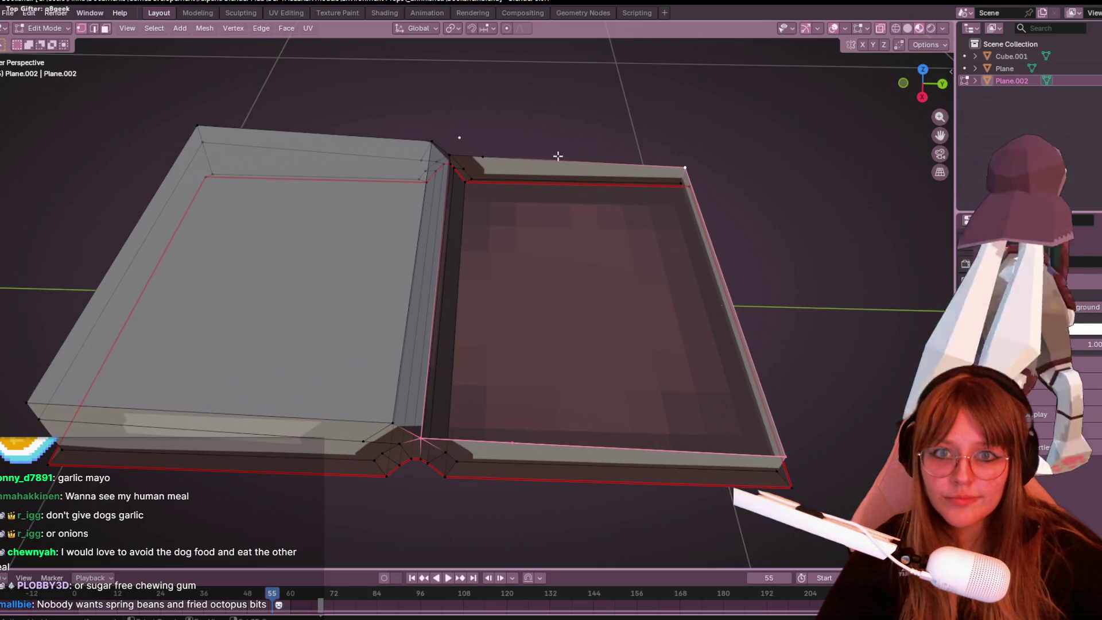
key(f)
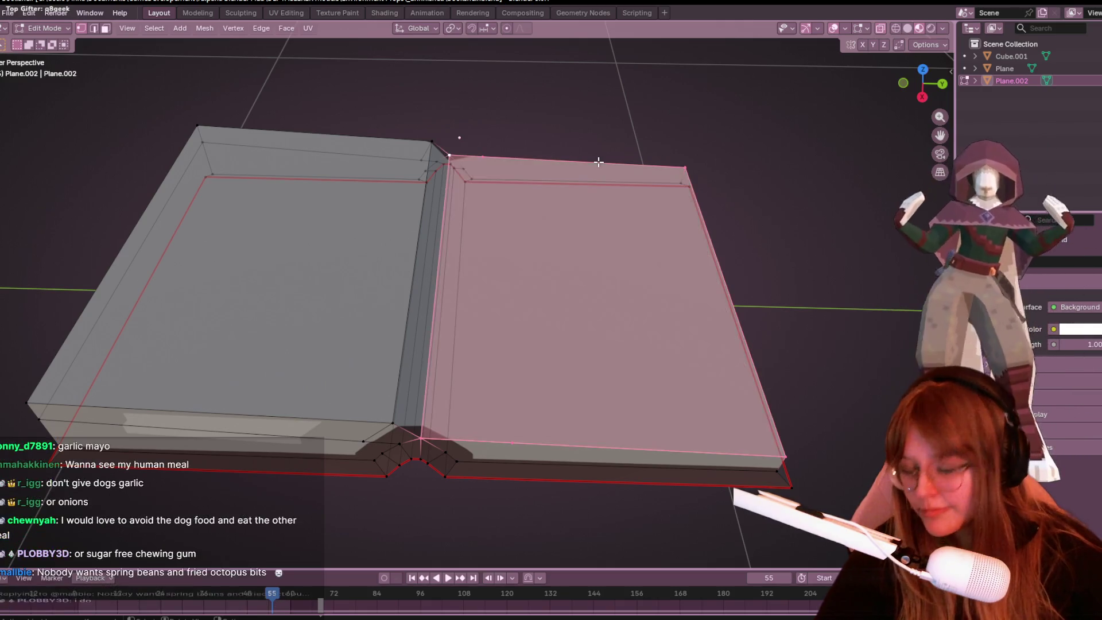
Step: Join a top and bottom right-page vertex with an edge, then merge By Distance
click(495, 158)
shift+click(513, 441)
key(j)
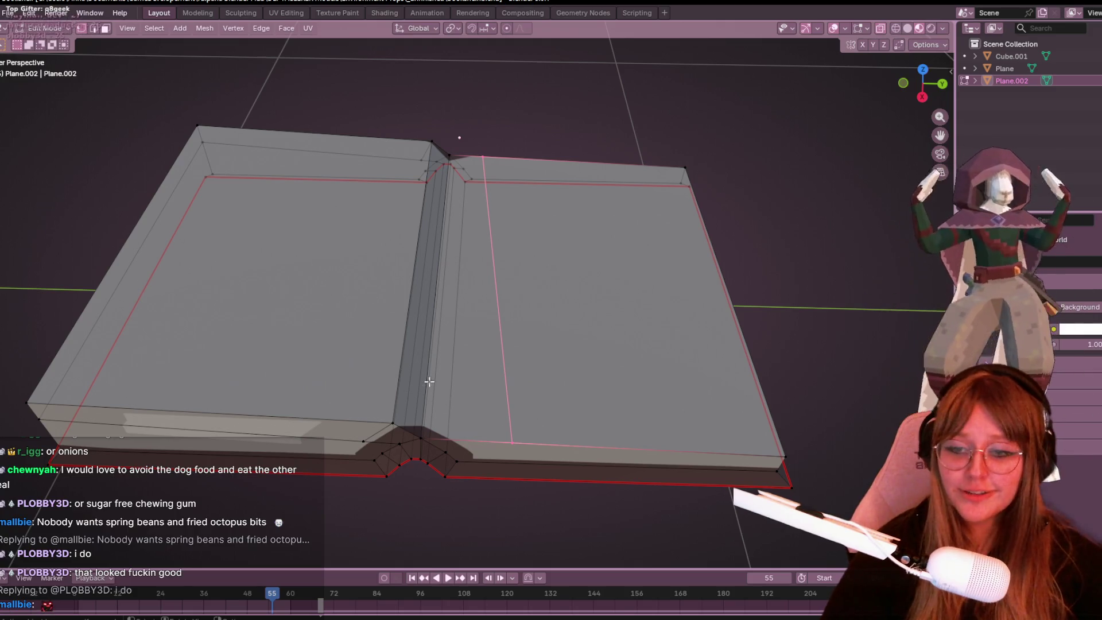
key(alt+a)
shift+click(509, 431)
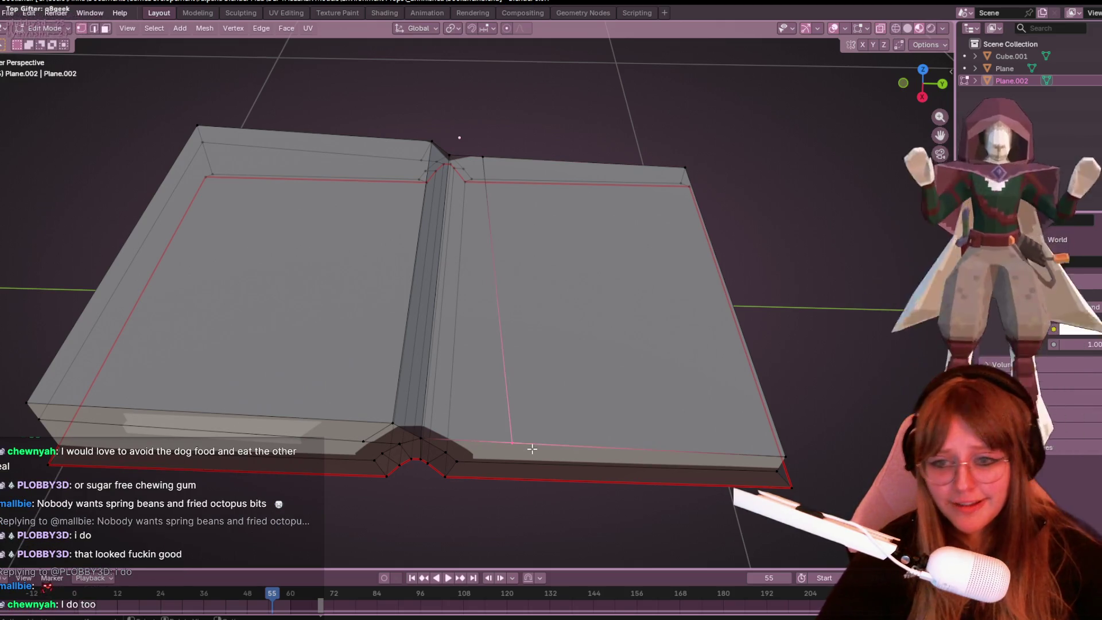
key(m)
click(523, 431)
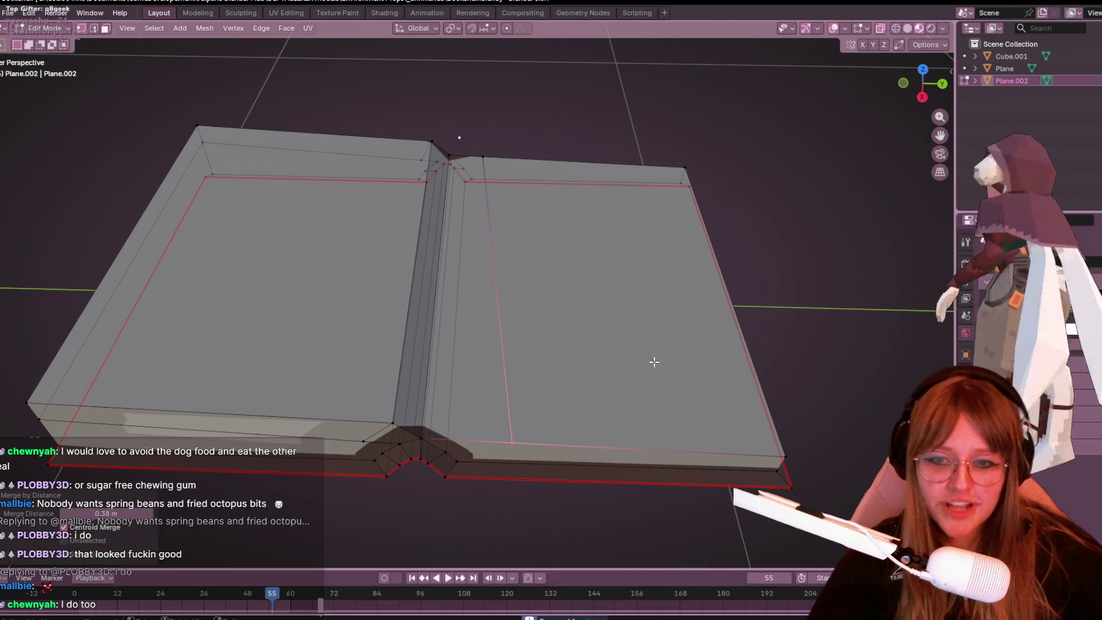
Step: Slide a vertex along the page's top edge in side orthographic view
click(922, 96)
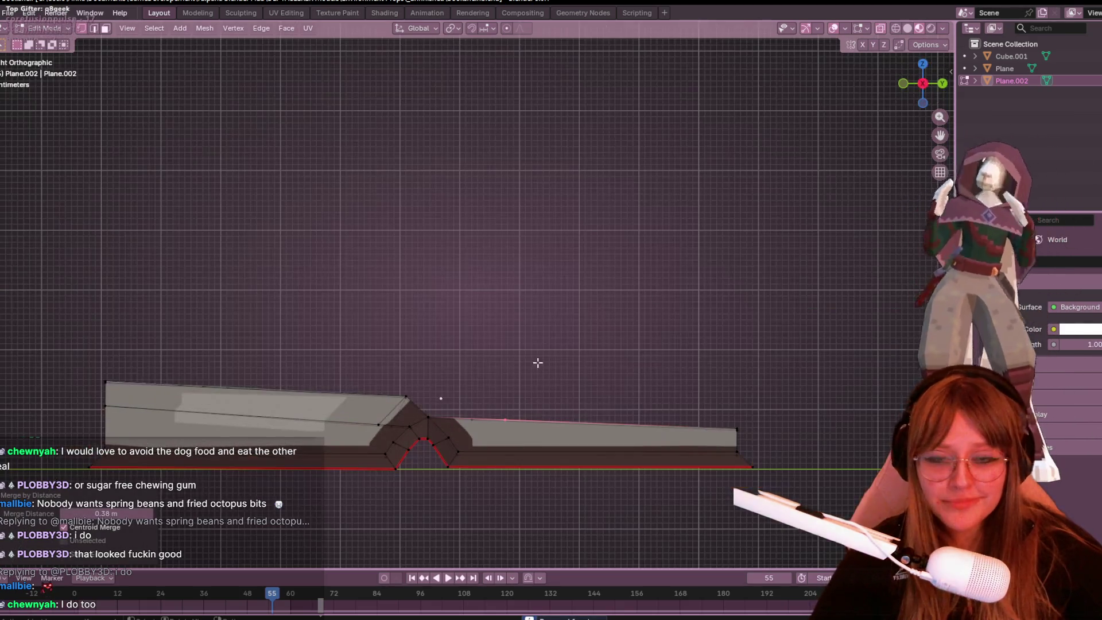
scroll(685, 331, up, 5)
key(shift+v)
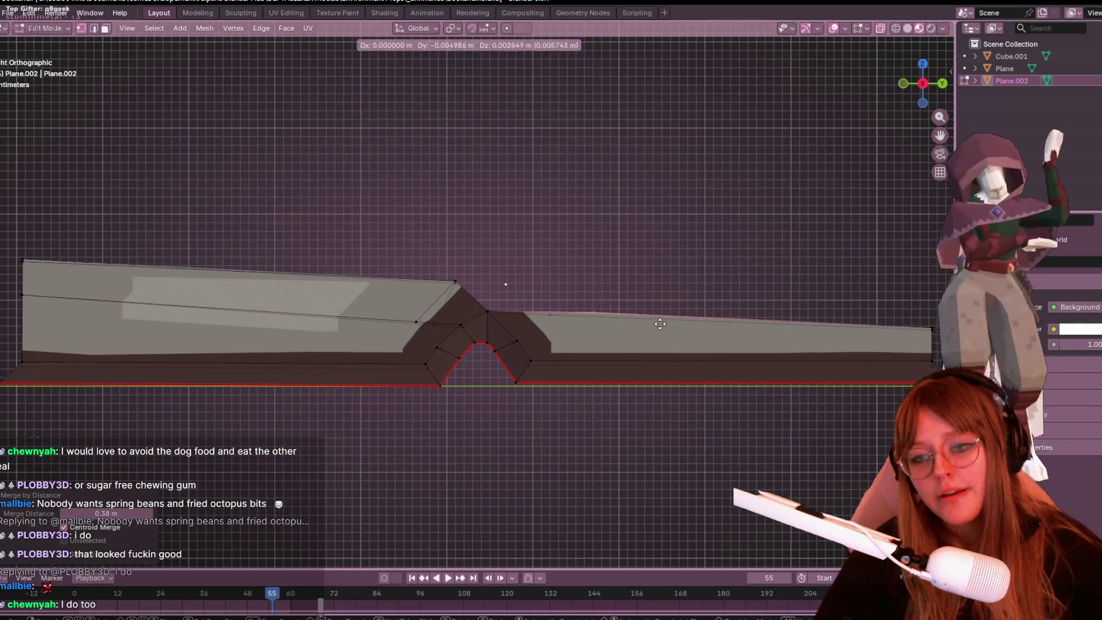
click(617, 323)
mouse_move(616, 323)
middle_down()
mouse_move(669, 214)
mouse_move(669, 239)
middle_up()
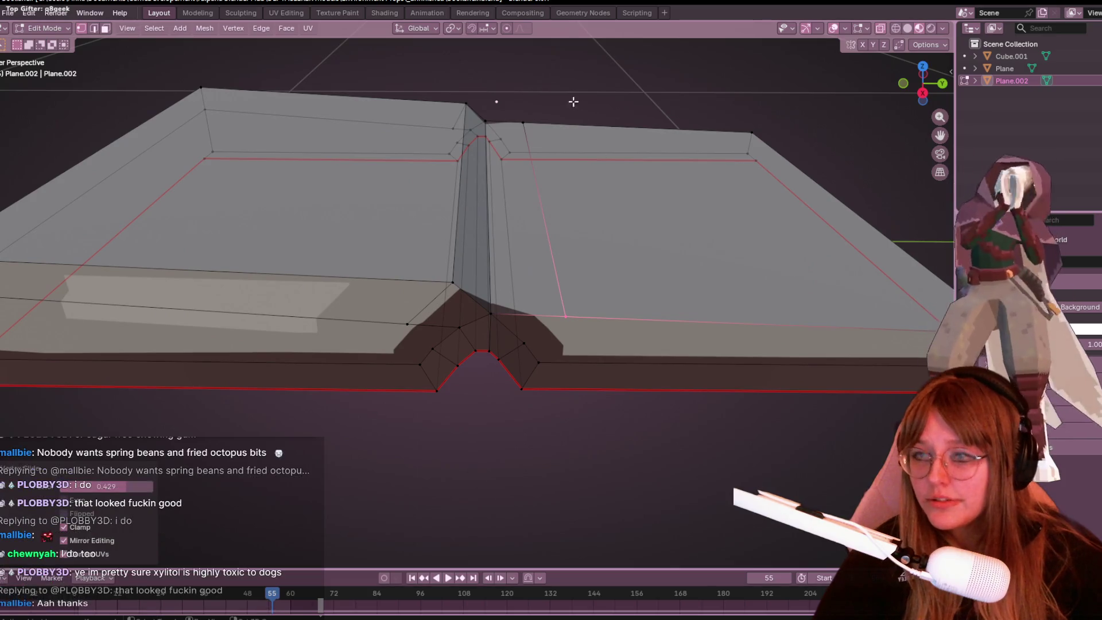
Step: Move a right-page vertex near the spine in side view
shift+click(523, 123)
click(923, 93)
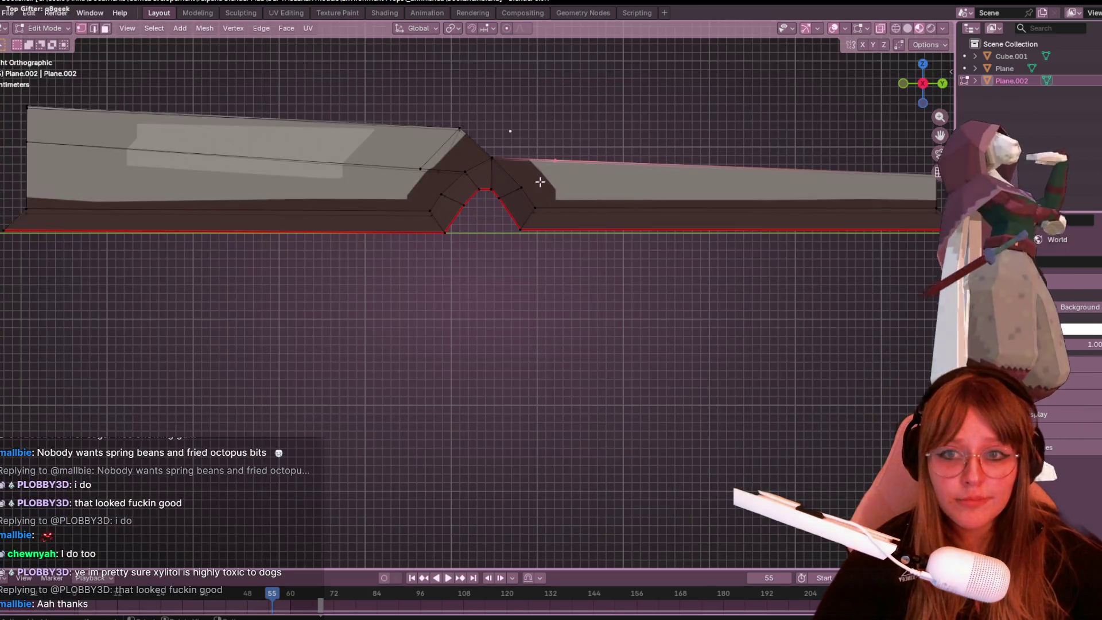
mouse_move(604, 199)
shift+middle_down()
mouse_move(602, 290)
mouse_move(617, 312)
shift+middle_up()
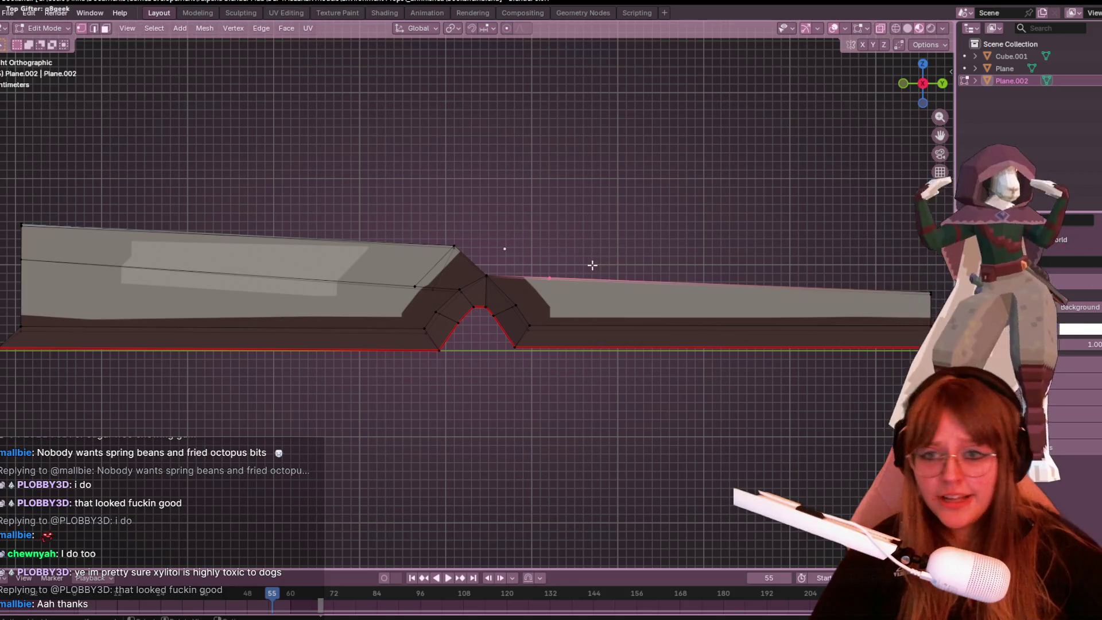
key(g)
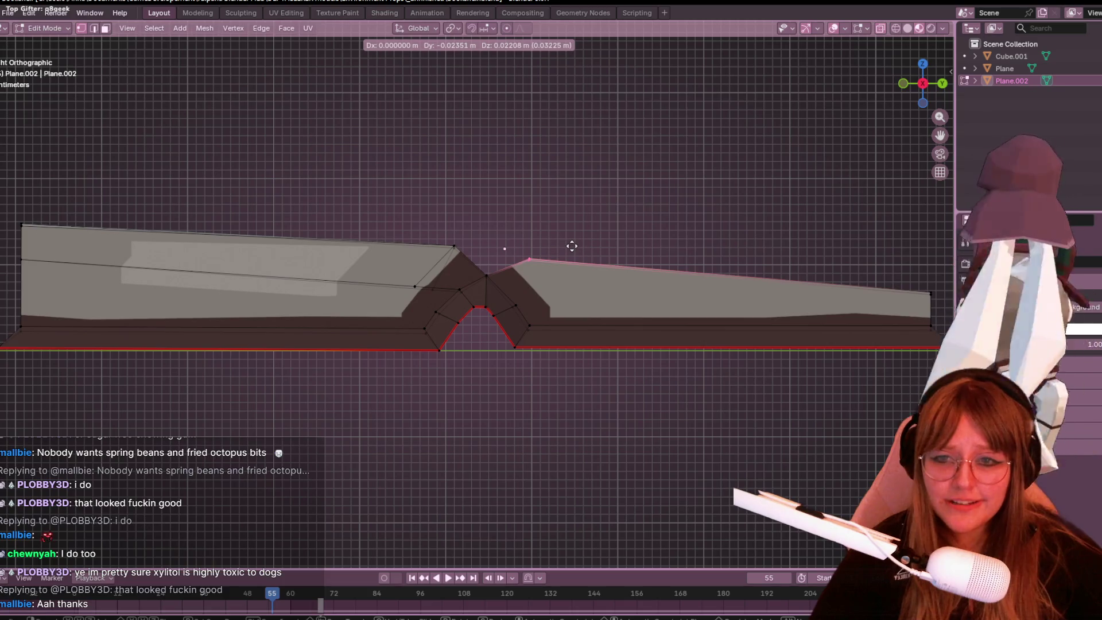
click(572, 246)
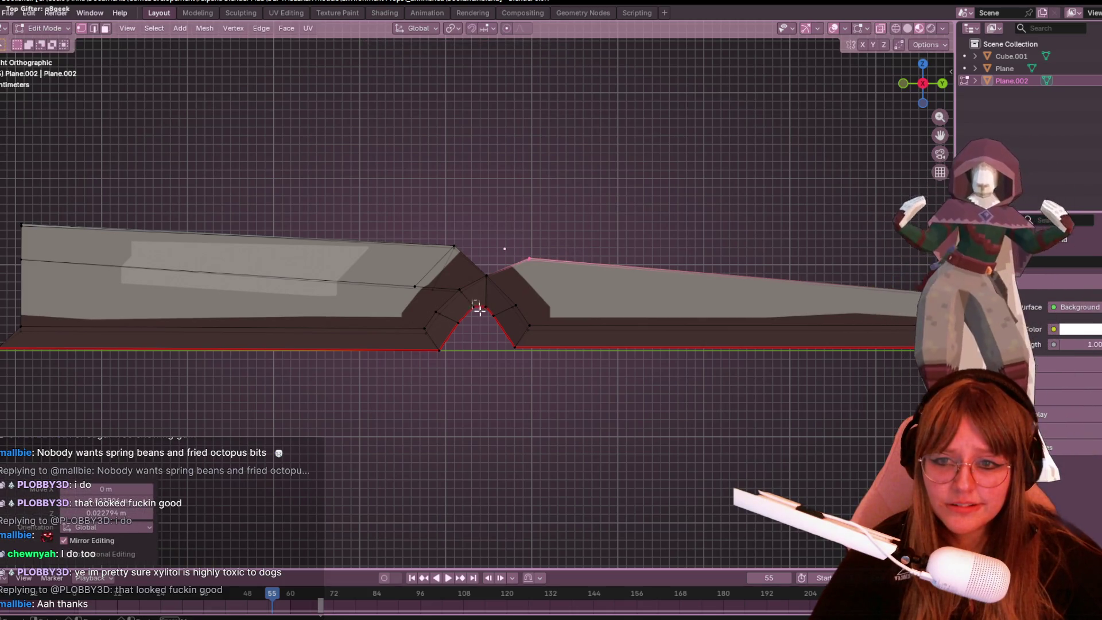
Step: Slide a spine-curve vertex, merge it By Distance, and zoom in on the spine notch
click(478, 309)
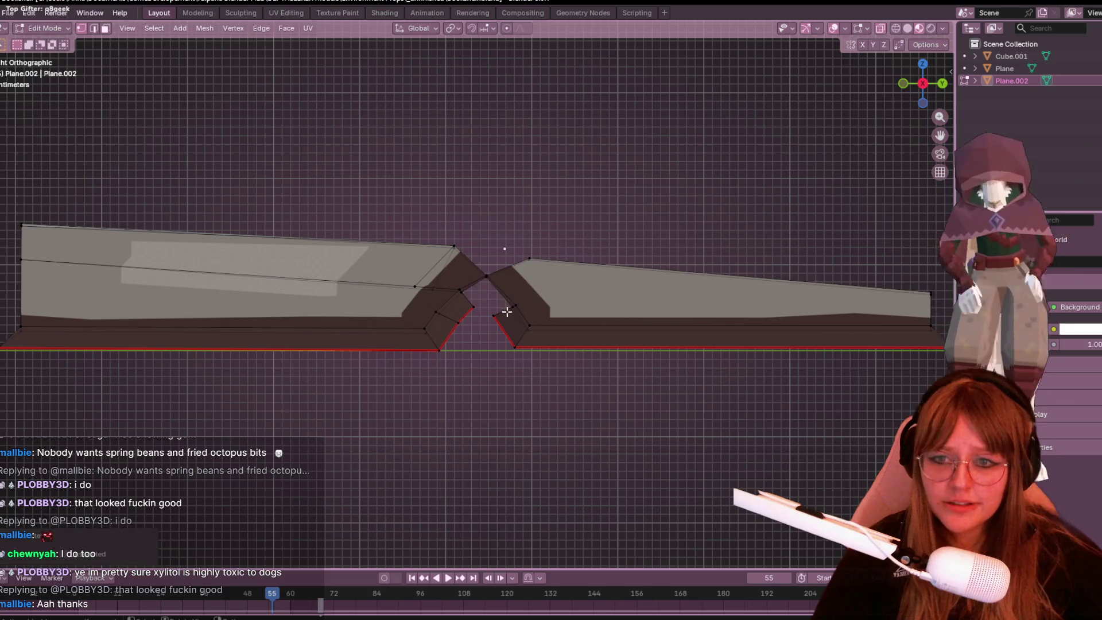
key(g)
key(g)
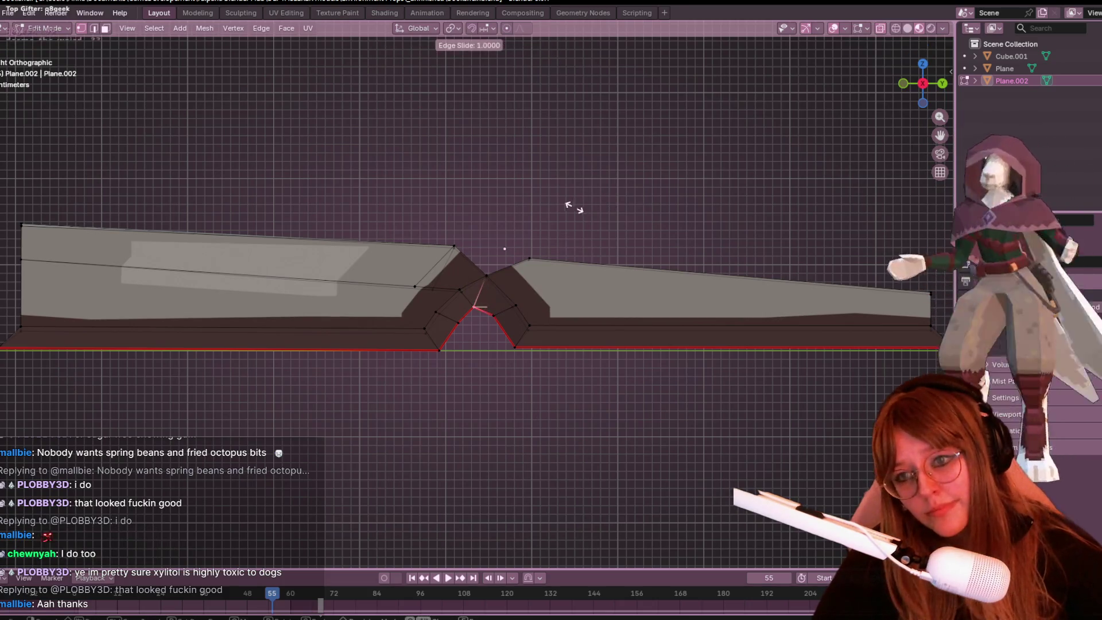
click(570, 207)
click(472, 310)
key(m)
click(485, 316)
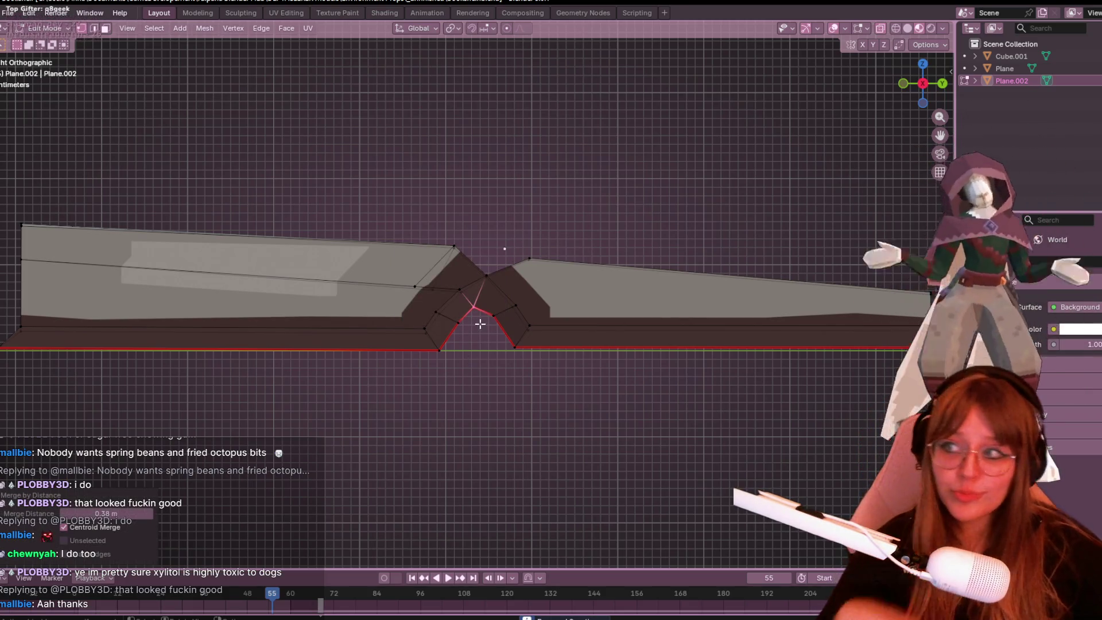
scroll(456, 317, up, 1)
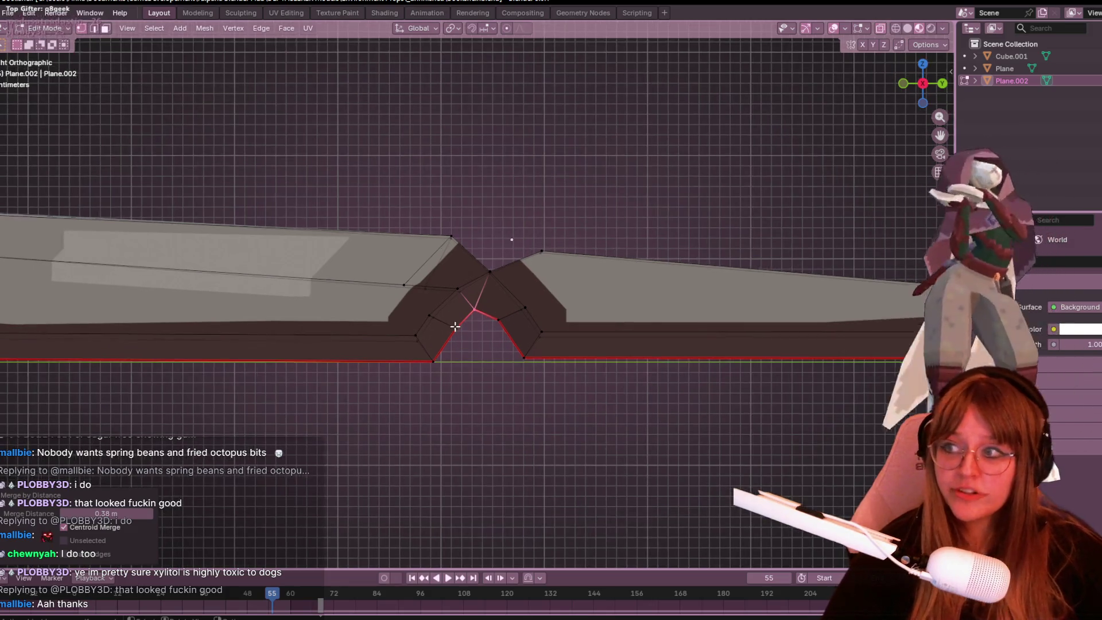
scroll(495, 368, up, 2)
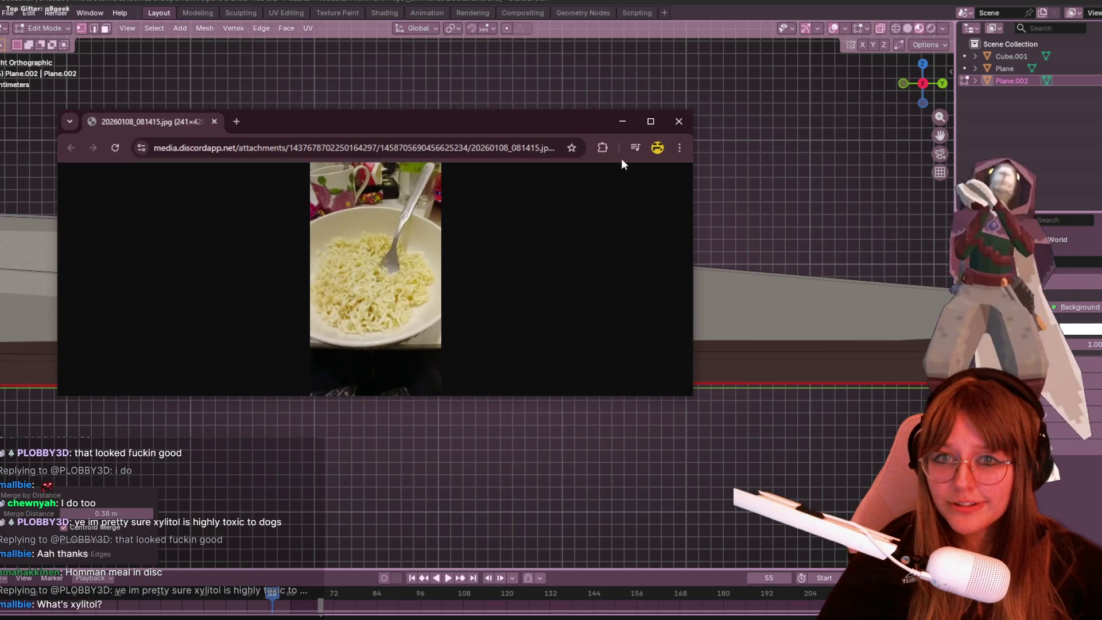
Step: Close the Chrome window showing the noodle photo
click(679, 121)
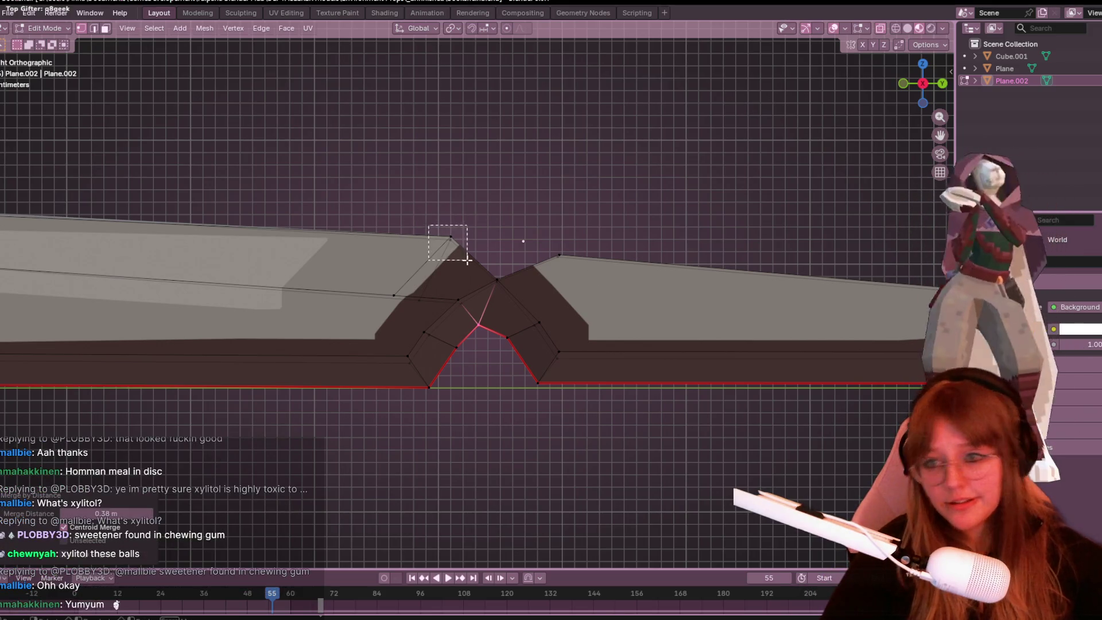
Step: Move the two top vertices of the spine notch into new positions
shift+click(451, 237)
key(g)
click(487, 249)
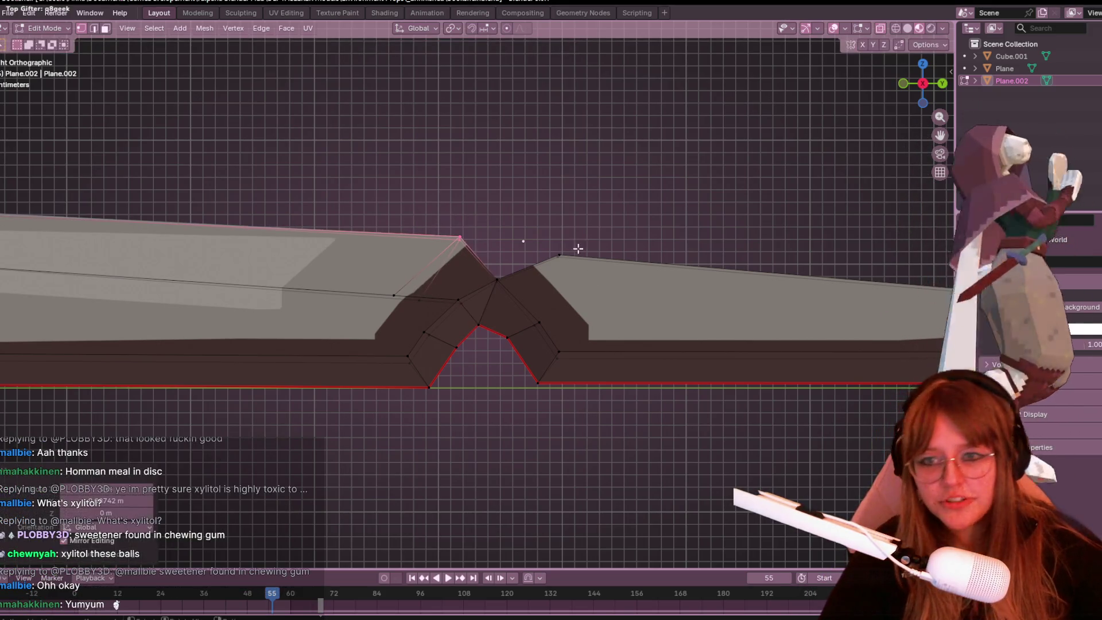
click(559, 255)
key(g)
click(555, 262)
Step: In side view, merge the overlapping notch vertex by distance
mouse_move(592, 155)
middle_down()
mouse_move(594, 198)
mouse_move(681, 131)
mouse_move(666, 191)
middle_up()
key(KP_3)
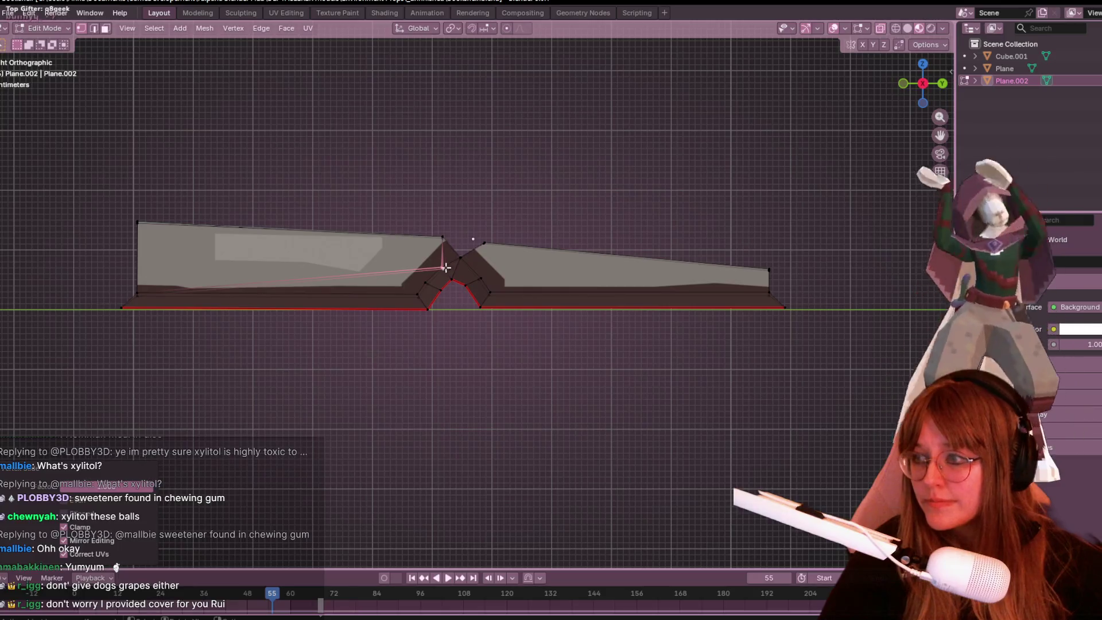
click(431, 256)
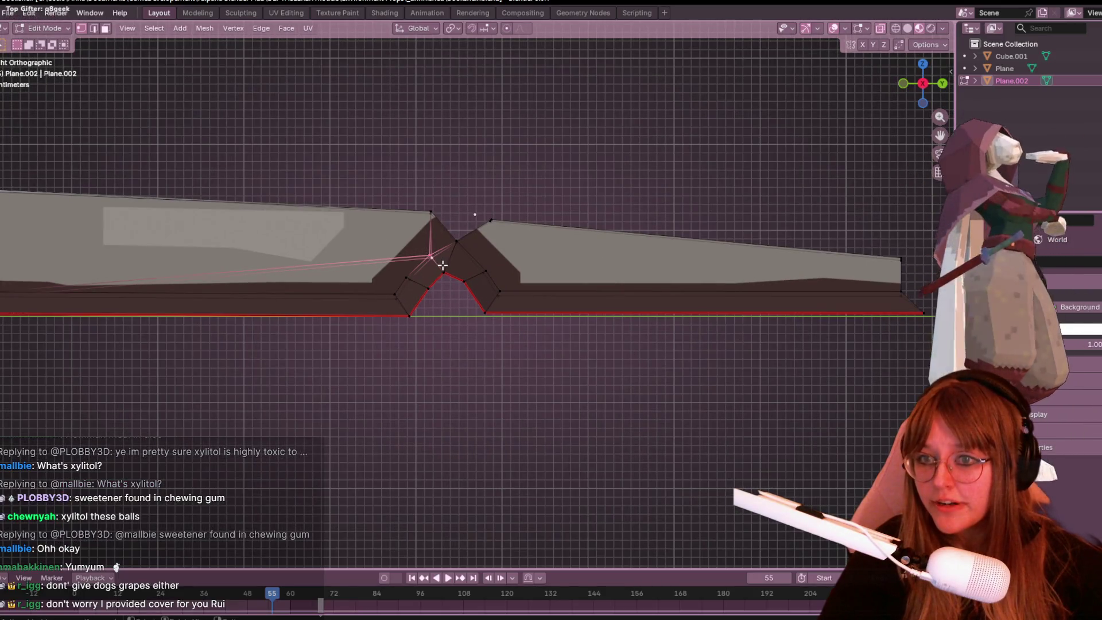
key(m)
click(529, 280)
Step: Lift the lower-left corner vertex straight up along Z
shift+middle_drag(32, 260, 243, 260)
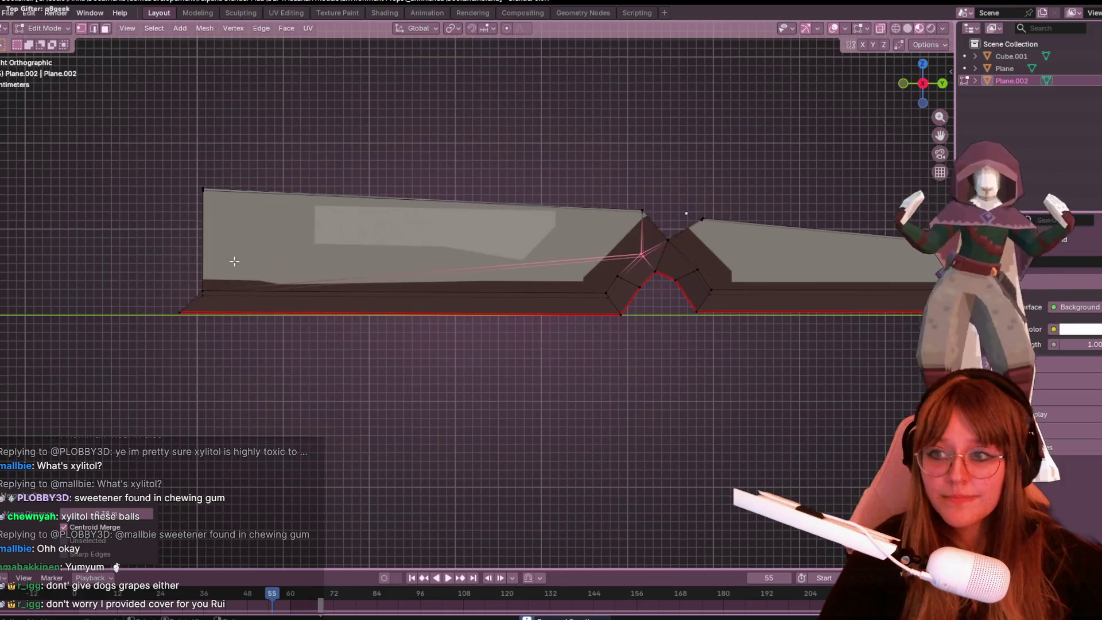
click(219, 303)
key(m)
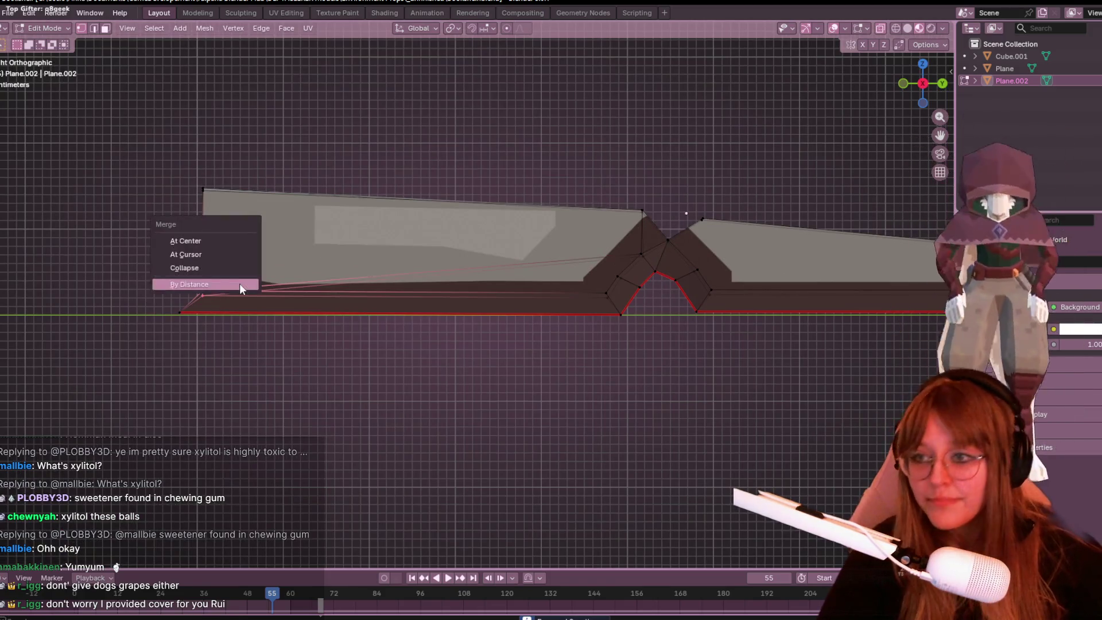
scroll(252, 231, up, 1)
scroll(251, 231, up, 1)
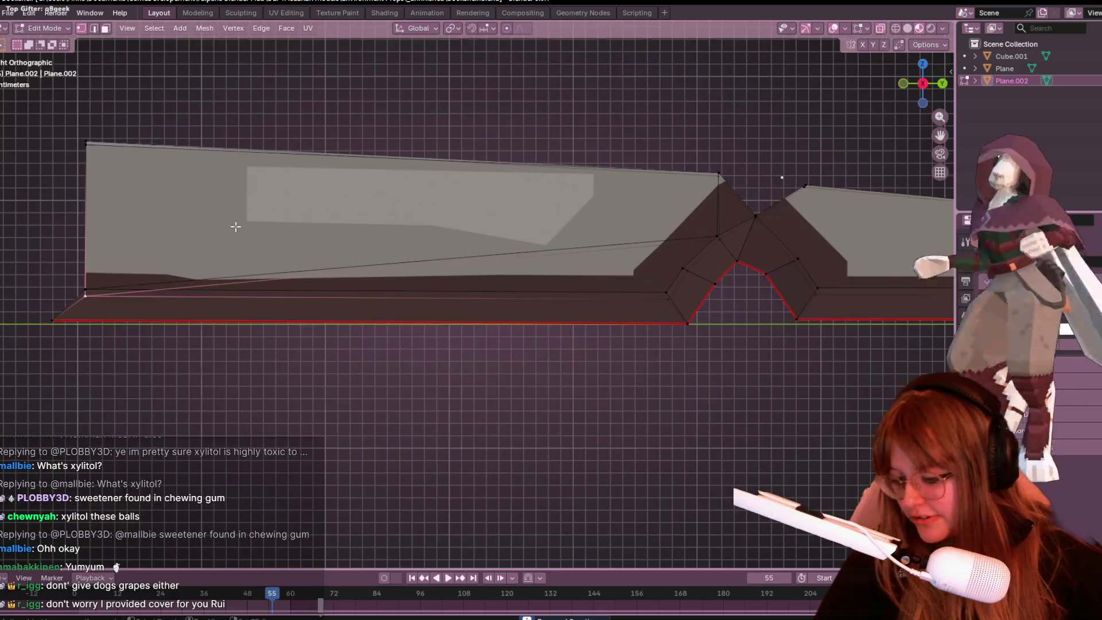
shift+middle_drag(230, 227, 286, 232)
key(g)
key(z)
click(312, 227)
Step: Hide everything except the notch faces, reveal it all again, and select the linked right-hand page
scroll(313, 228, down, 1)
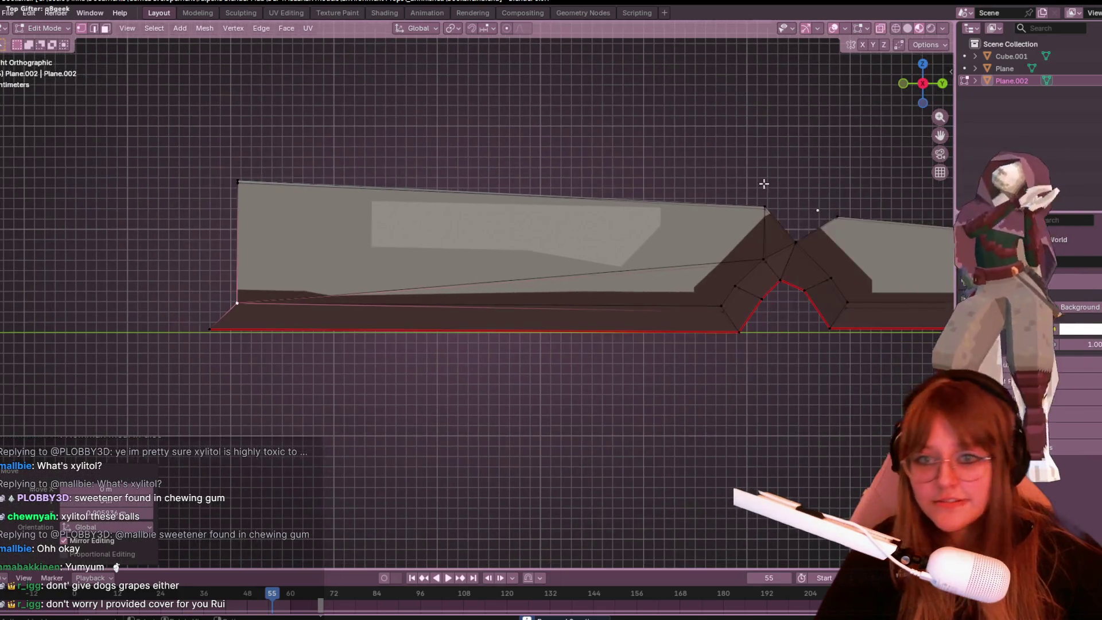
shift+middle_drag(824, 330, 664, 288)
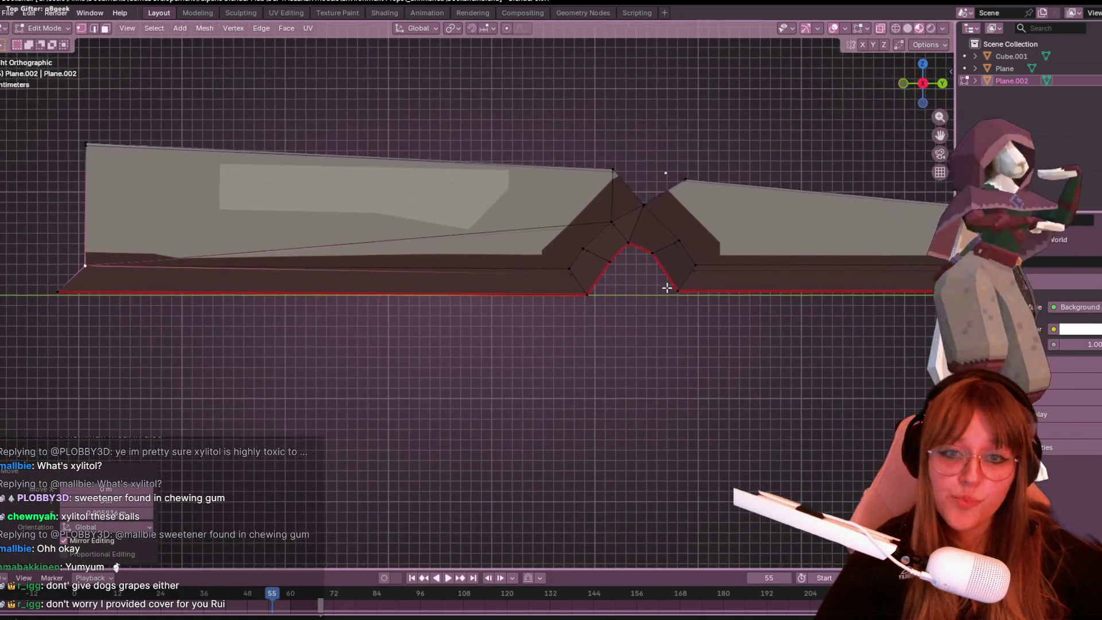
scroll(574, 298, up, 2)
click(541, 214)
key(h)
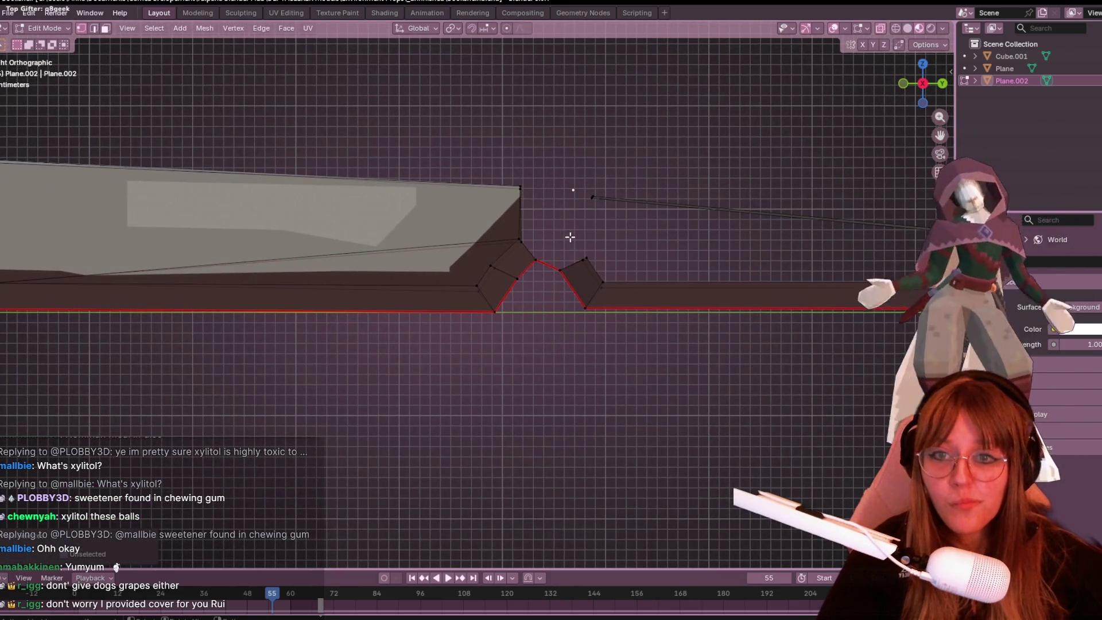
key(alt+h)
scroll(617, 245, down, 2)
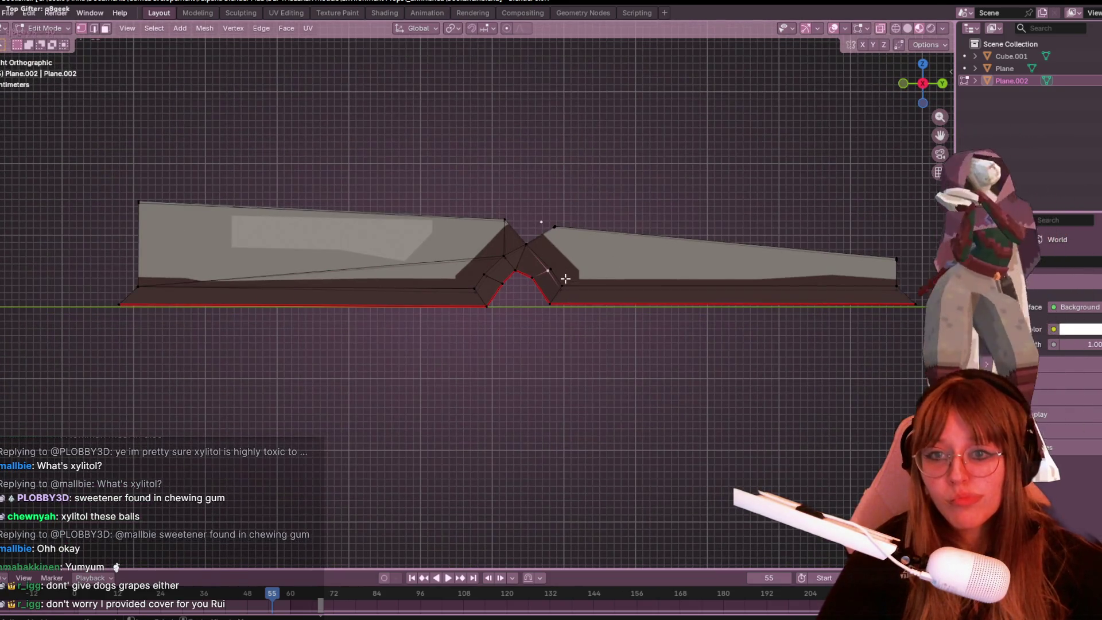
key(l)
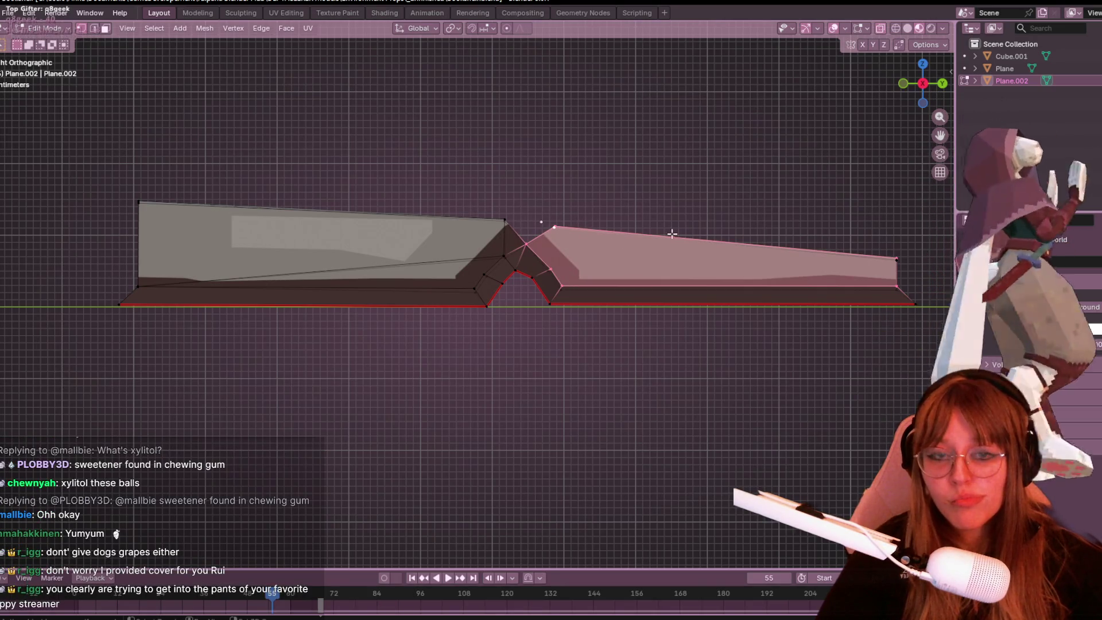
scroll(629, 205, up, 3)
mouse_move(585, 218)
middle_down()
mouse_move(629, 206)
mouse_move(632, 144)
mouse_move(772, 158)
middle_up()
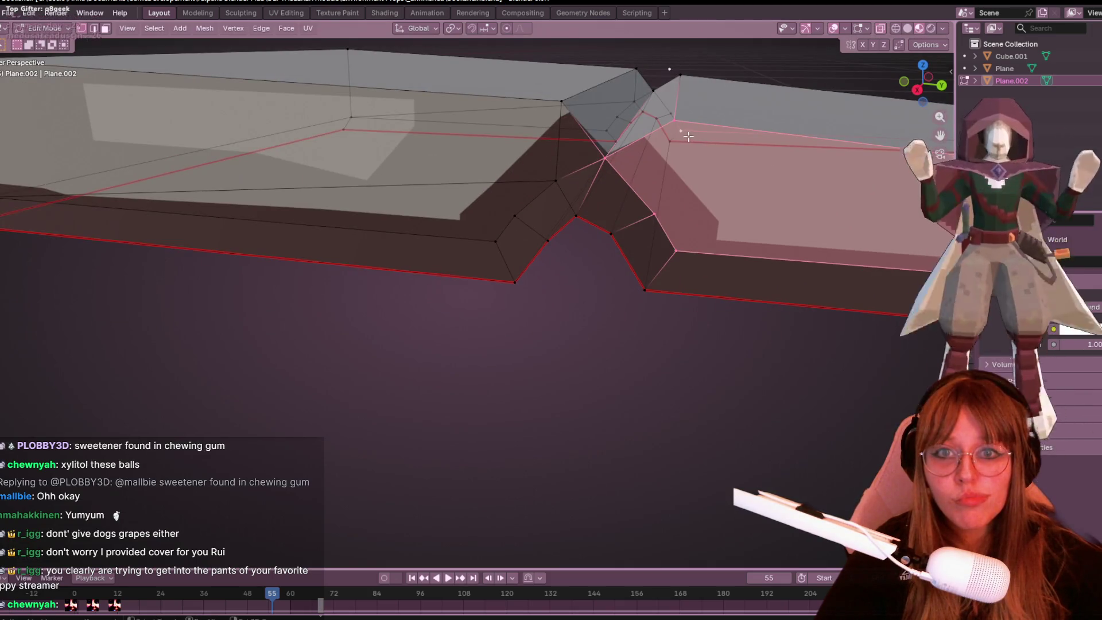
Step: Select the three spine crease vertices and mark their edges as a seam
scroll(638, 190, down, 4)
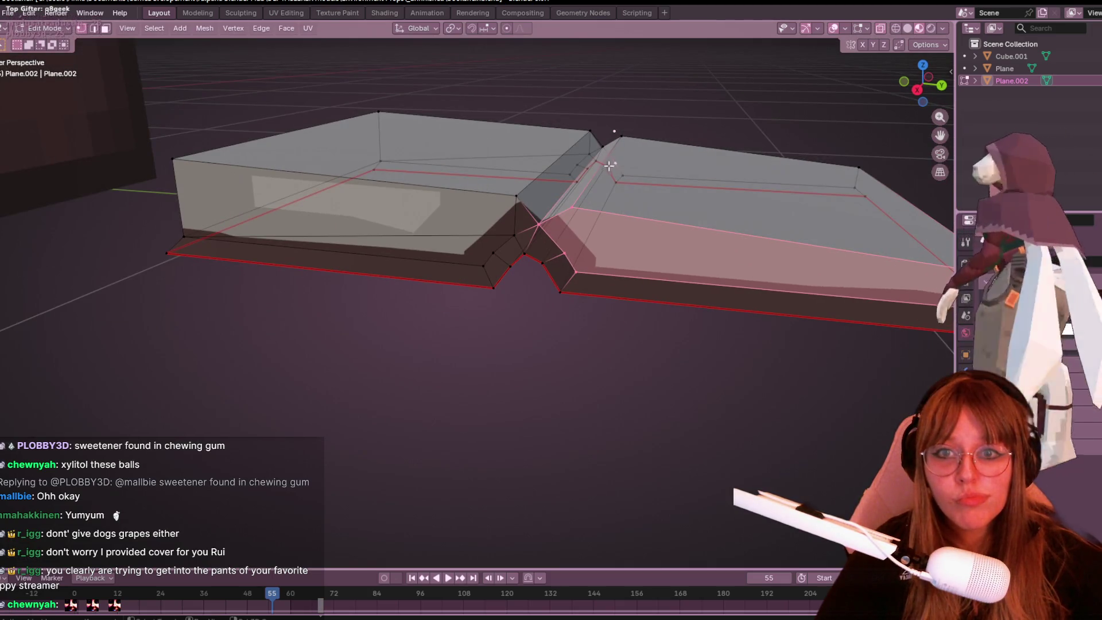
scroll(792, 247, down, 2)
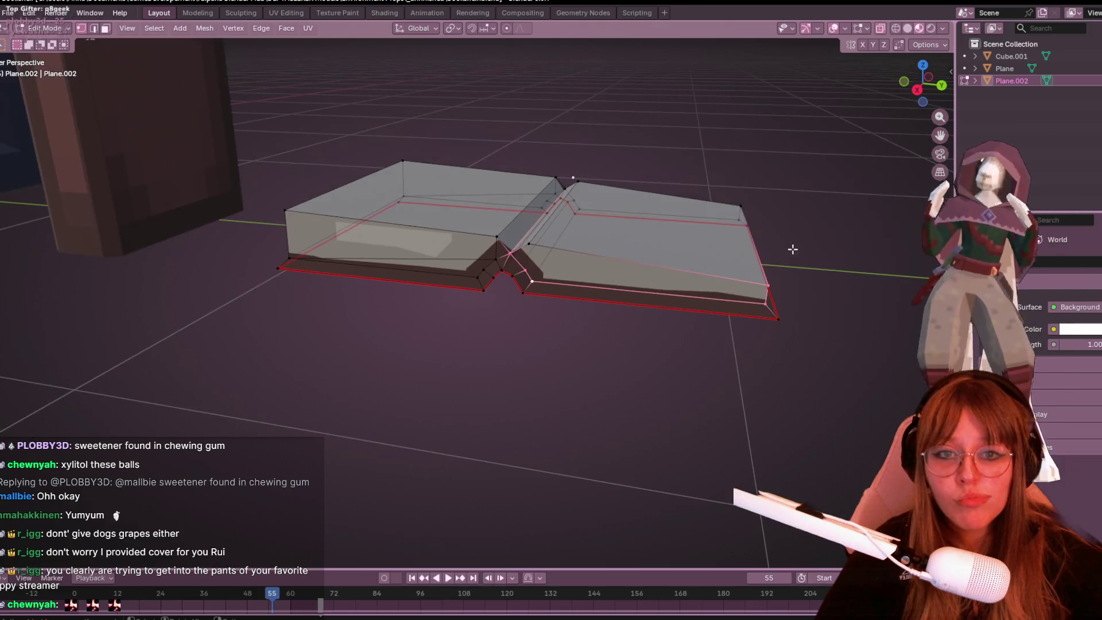
mouse_move(766, 282)
middle_down()
mouse_move(823, 248)
mouse_move(436, 233)
middle_up()
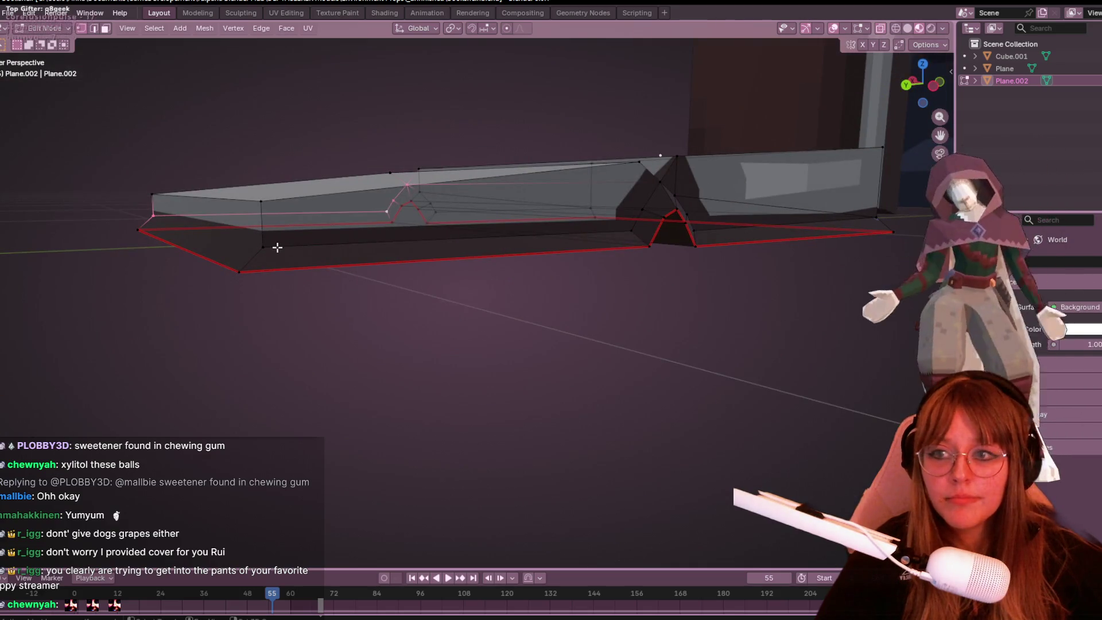
mouse_move(275, 252)
middle_down()
mouse_move(404, 285)
mouse_move(332, 290)
mouse_move(584, 334)
middle_up()
shift+click(585, 330)
shift+click(599, 303)
shift+click(620, 279)
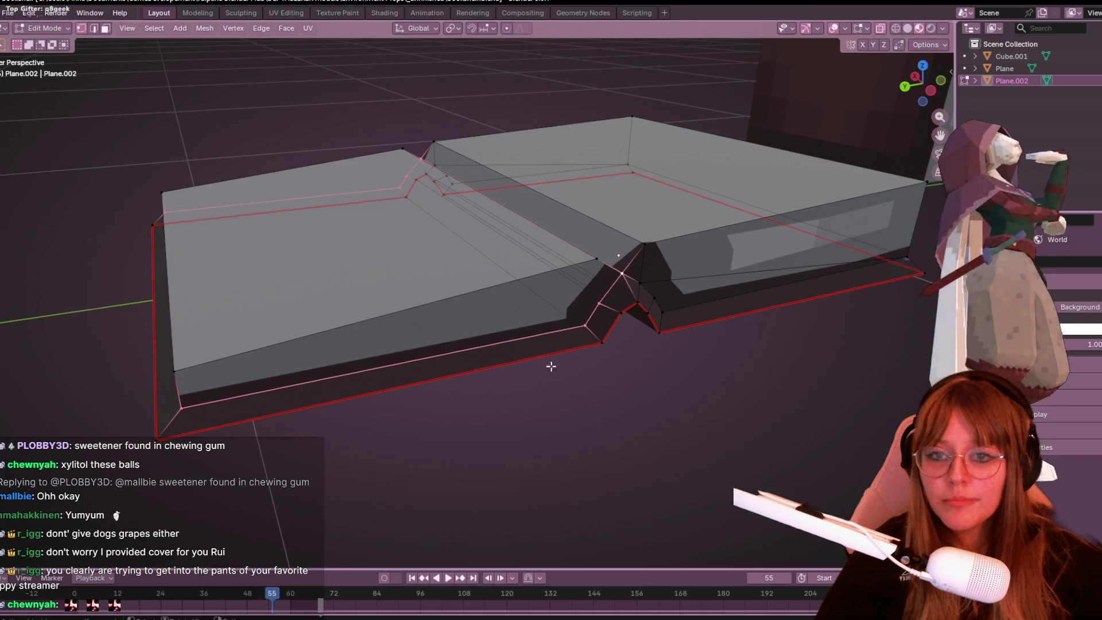
key(ctrl+e)
click(574, 283)
Step: Merge the overlapping vertices at the front-left corner by distance
mouse_move(574, 283)
middle_down()
mouse_move(581, 346)
mouse_move(669, 298)
mouse_move(300, 296)
middle_up()
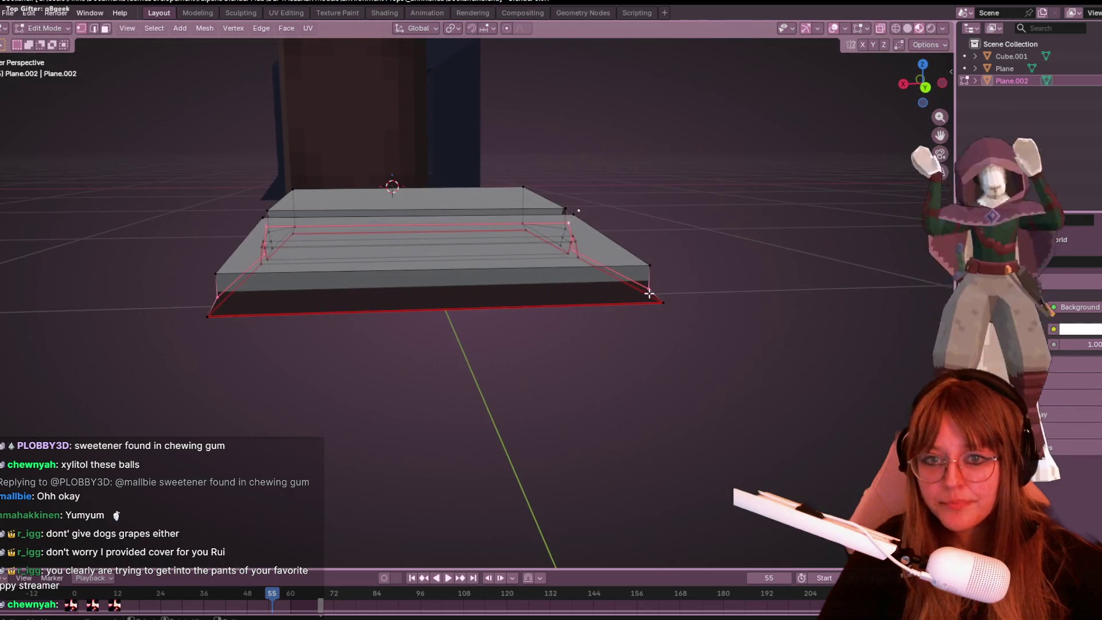
shift+click(231, 303)
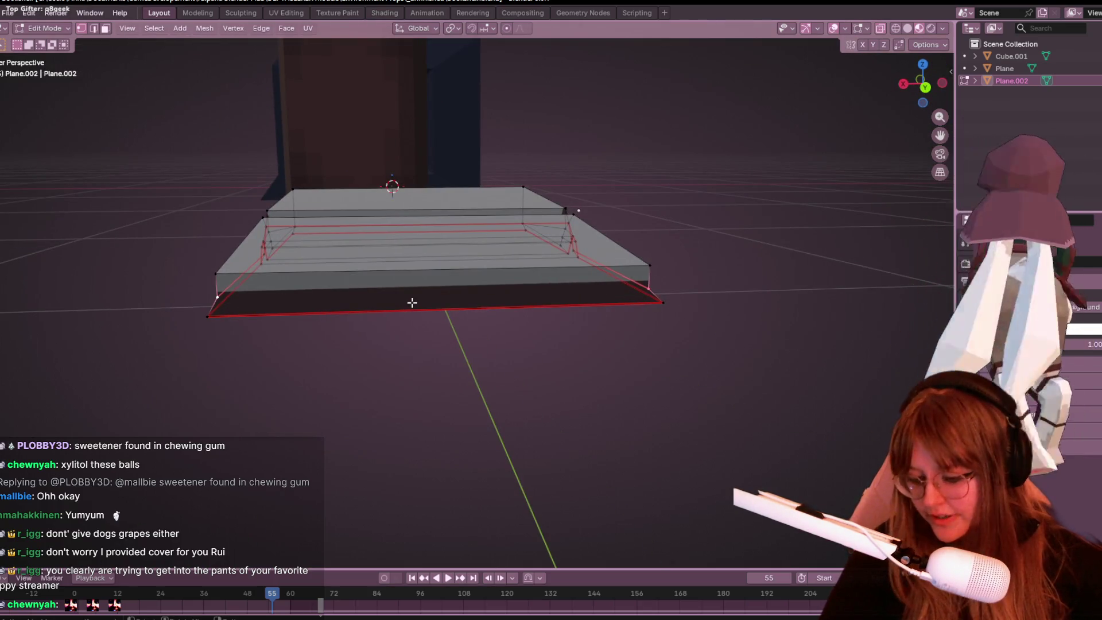
key(m)
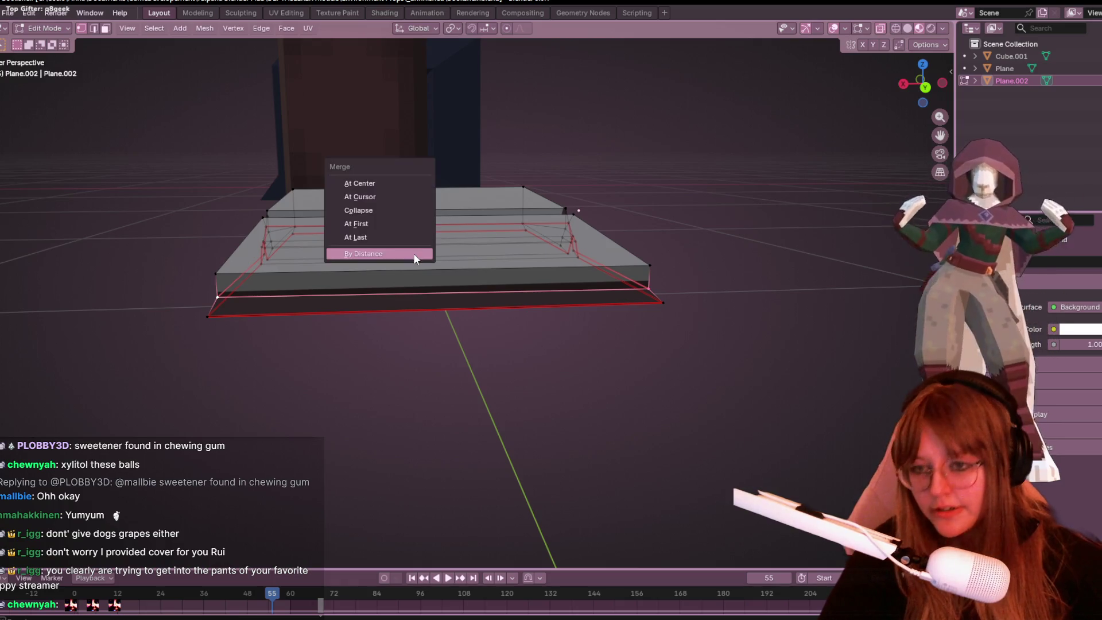
click(415, 259)
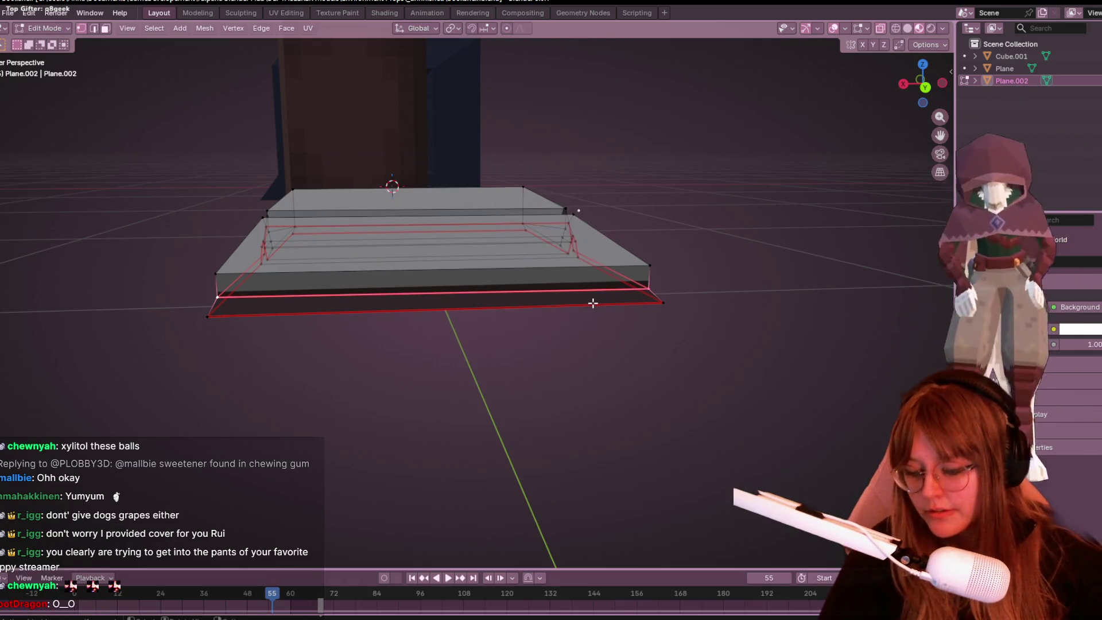
Step: Orbit to a higher view of the book
mouse_move(516, 443)
middle_down()
mouse_move(381, 405)
mouse_move(391, 427)
middle_up()
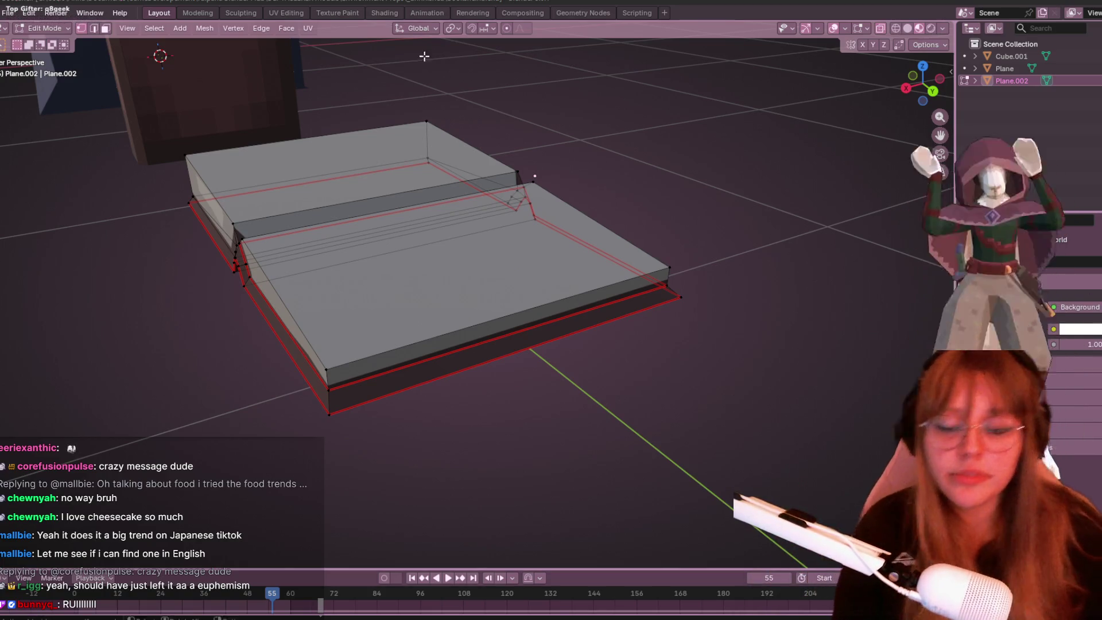
Step: In side view, slide a spine-notch vertex along its edge
mouse_move(290, 180)
middle_down()
mouse_move(546, 196)
mouse_move(420, 256)
mouse_move(369, 298)
mouse_move(401, 165)
middle_up()
click(404, 175)
scroll(463, 226, up, 2)
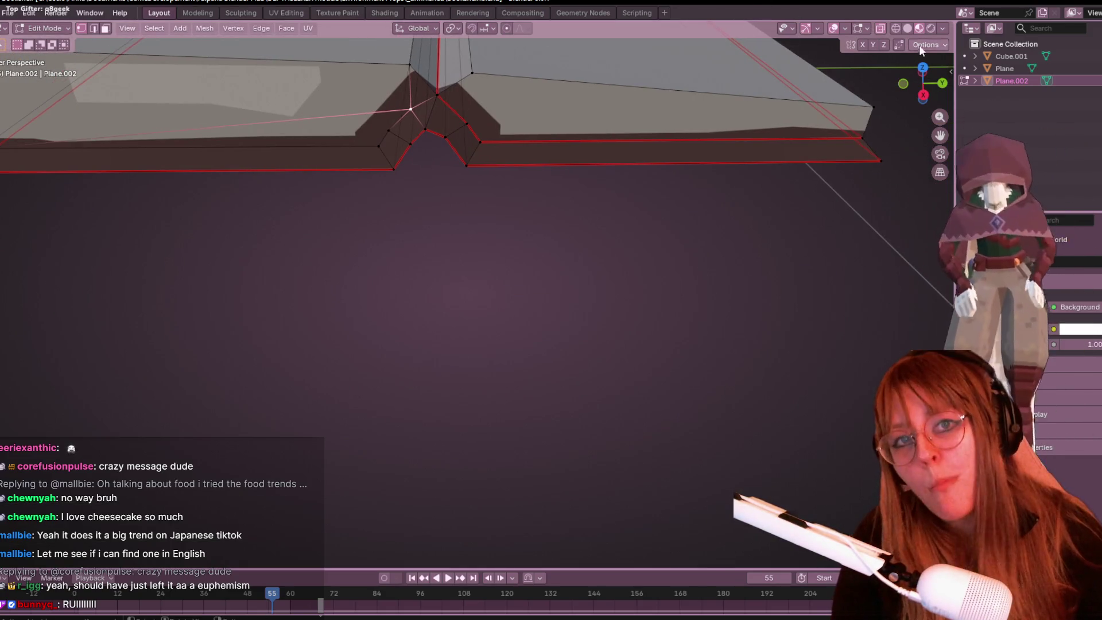
click(920, 96)
scroll(419, 182, up, 3)
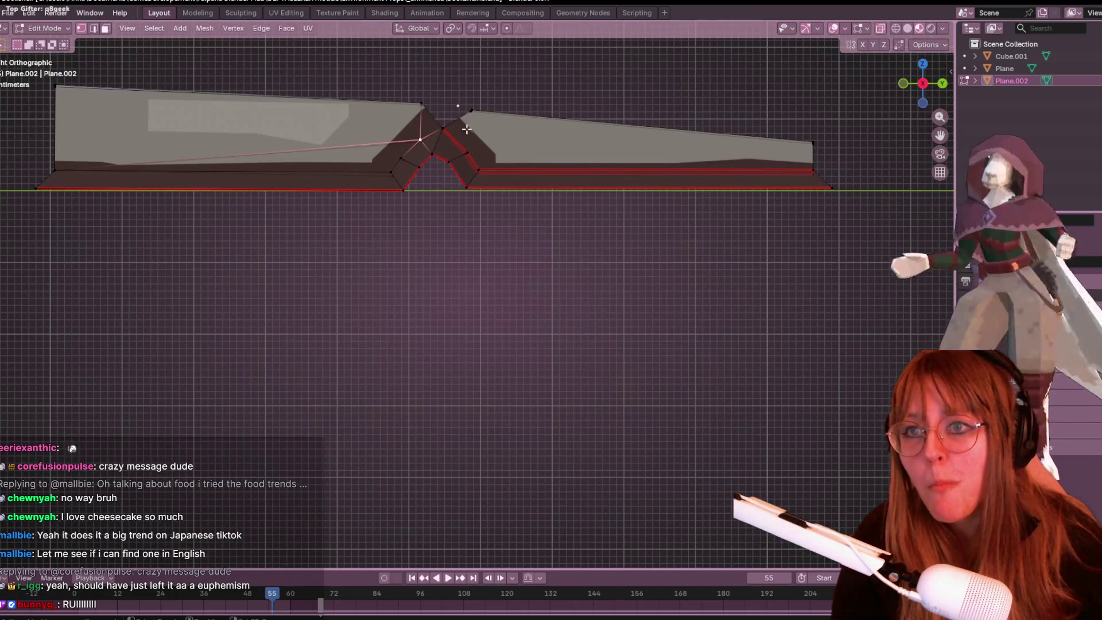
key(shift+v)
click(401, 166)
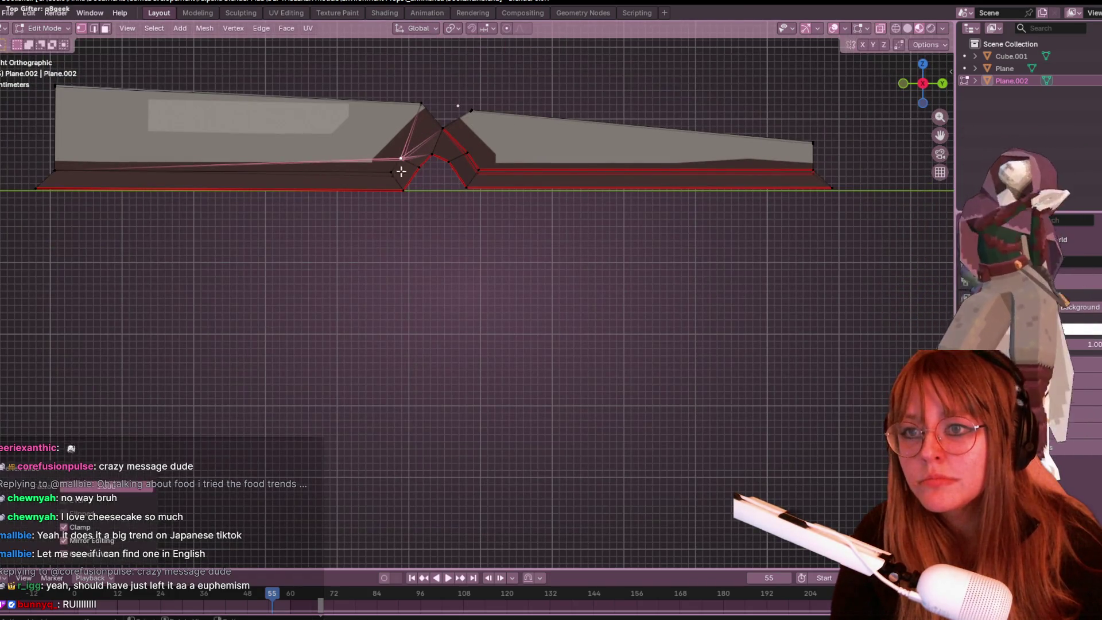
Step: Merge the overlapping notch vertices by distance
shift+middle_drag(474, 157, 500, 180)
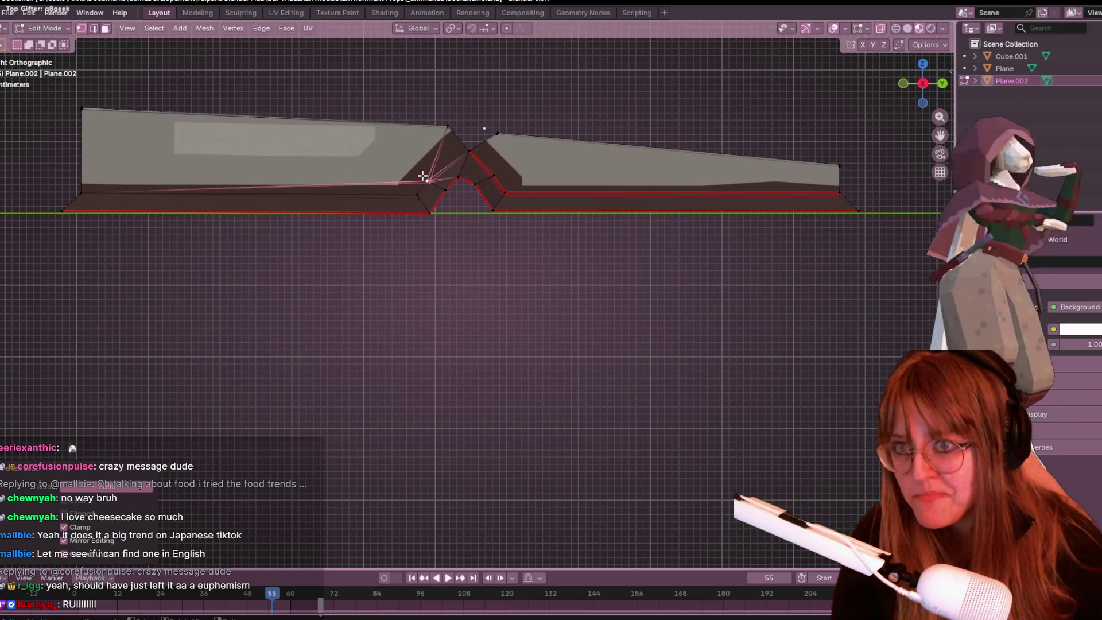
drag(435, 185, 436, 187)
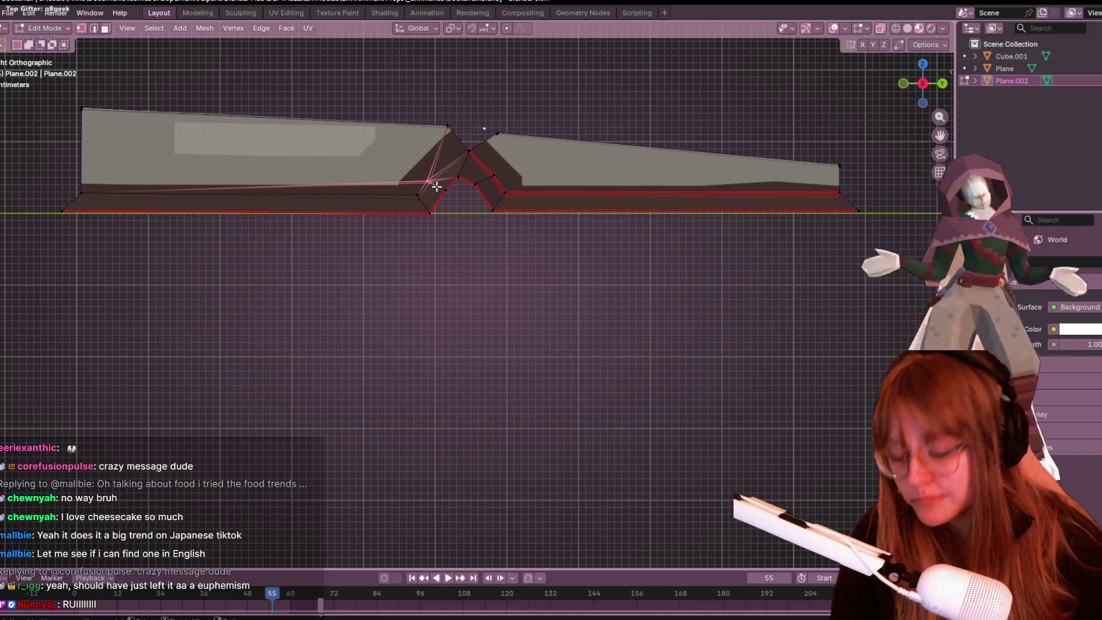
key(m)
click(436, 186)
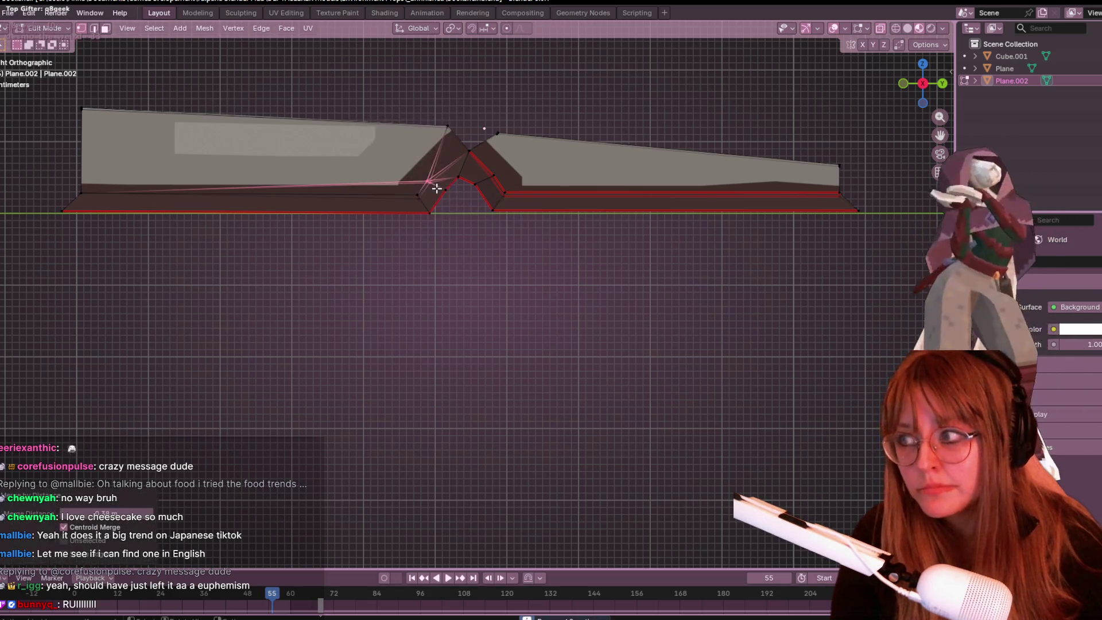
Step: Reposition three notch vertices, including the top one, to shape the fold
mouse_move(397, 162)
mouse_down()
mouse_move(447, 187)
mouse_move(434, 186)
mouse_up()
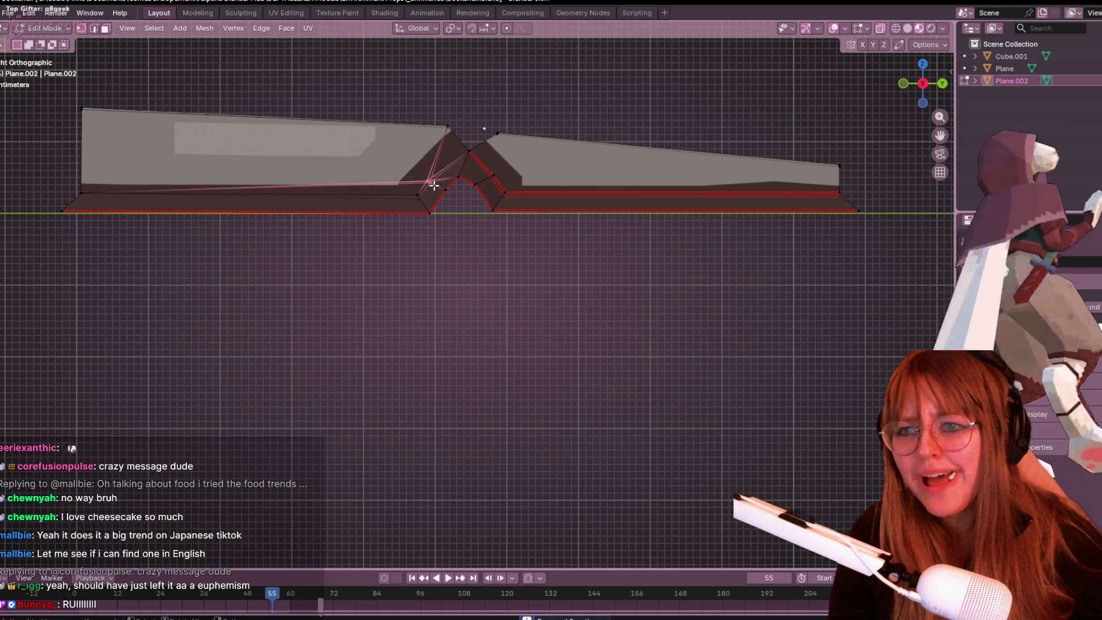
key(g)
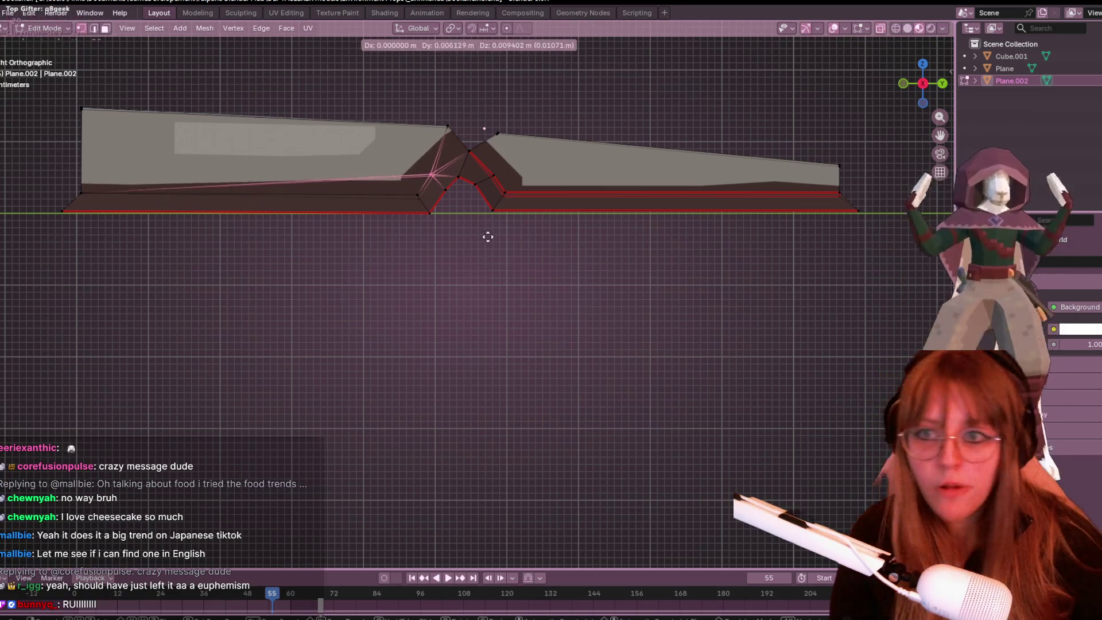
click(488, 234)
click(468, 151)
key(g)
click(470, 163)
drag(431, 108, 449, 128)
key(g)
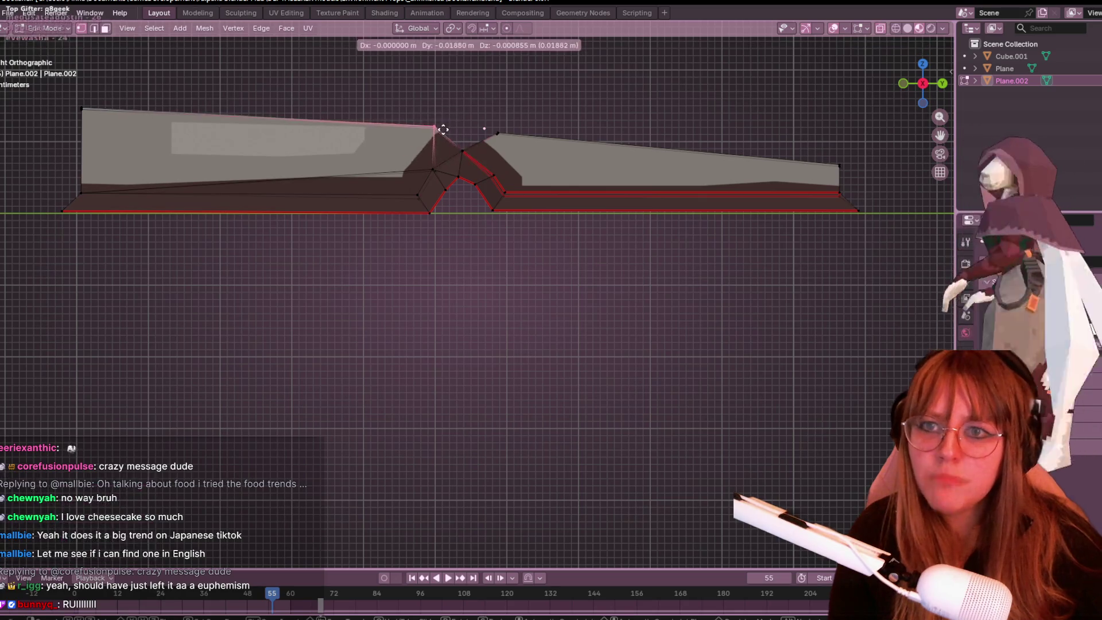
click(445, 129)
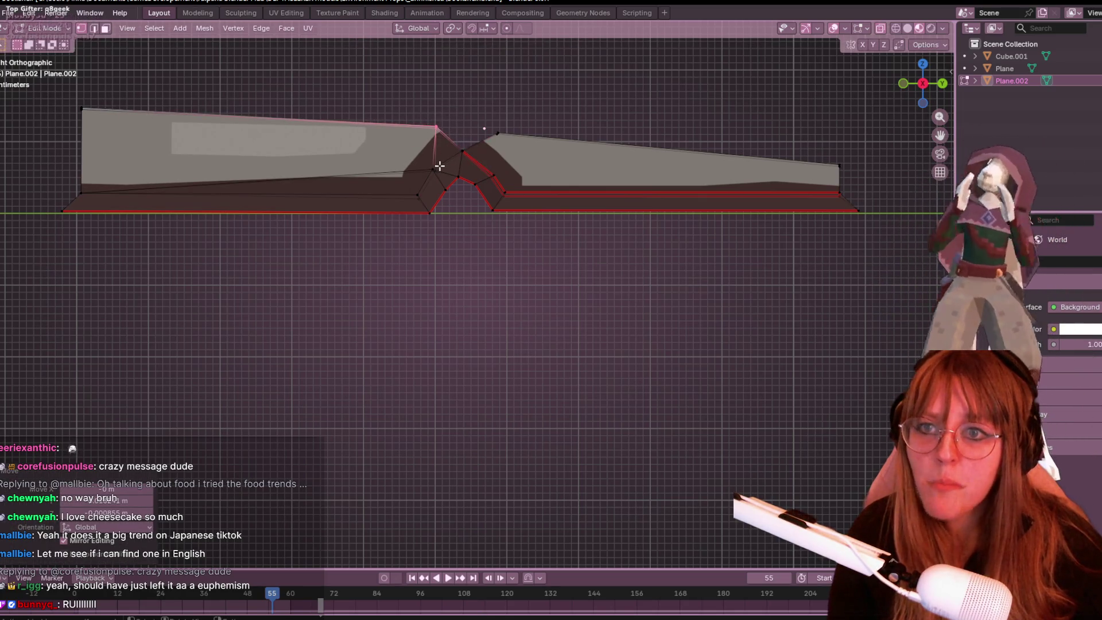
mouse_move(455, 157)
middle_down()
mouse_move(490, 179)
mouse_move(464, 170)
middle_up()
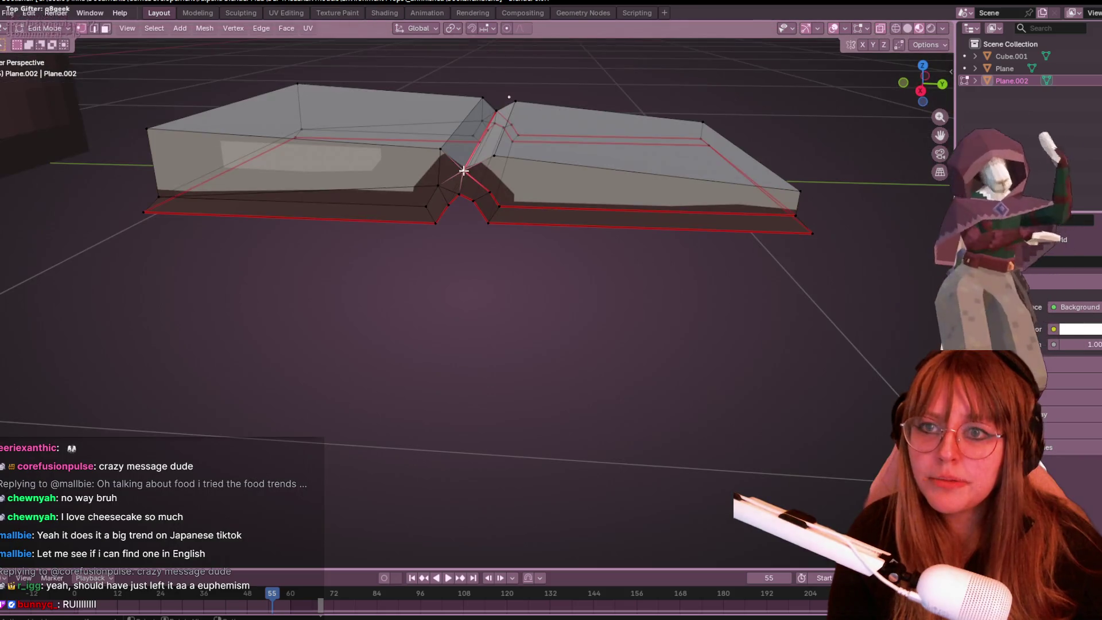
Step: Select the hinge vertices and the faces running from the notch to the right end
shift+click(440, 186)
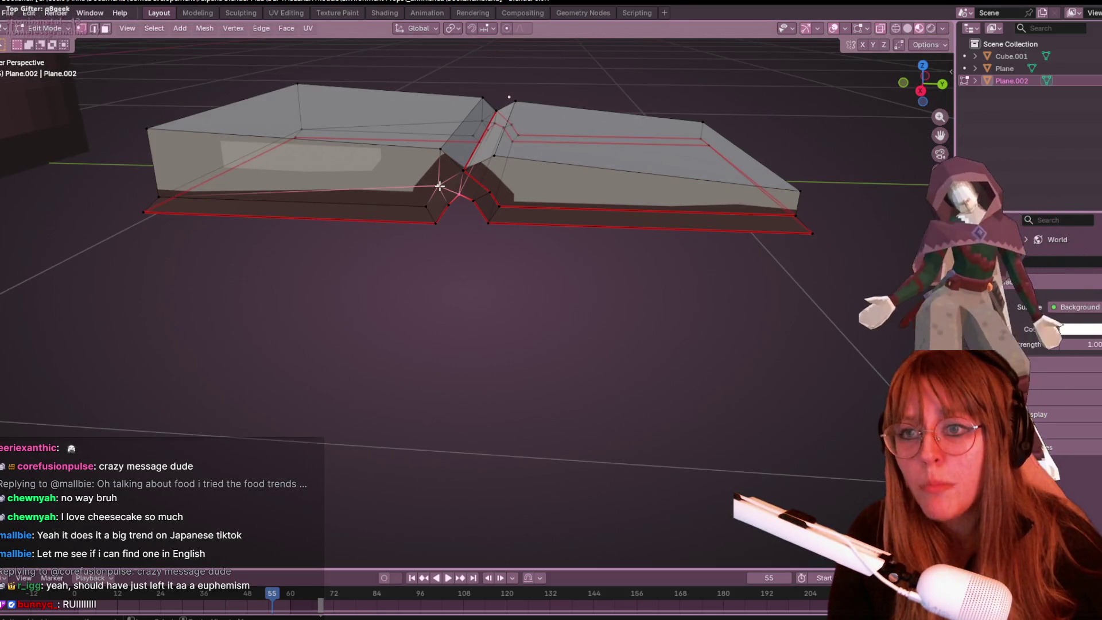
click(426, 205)
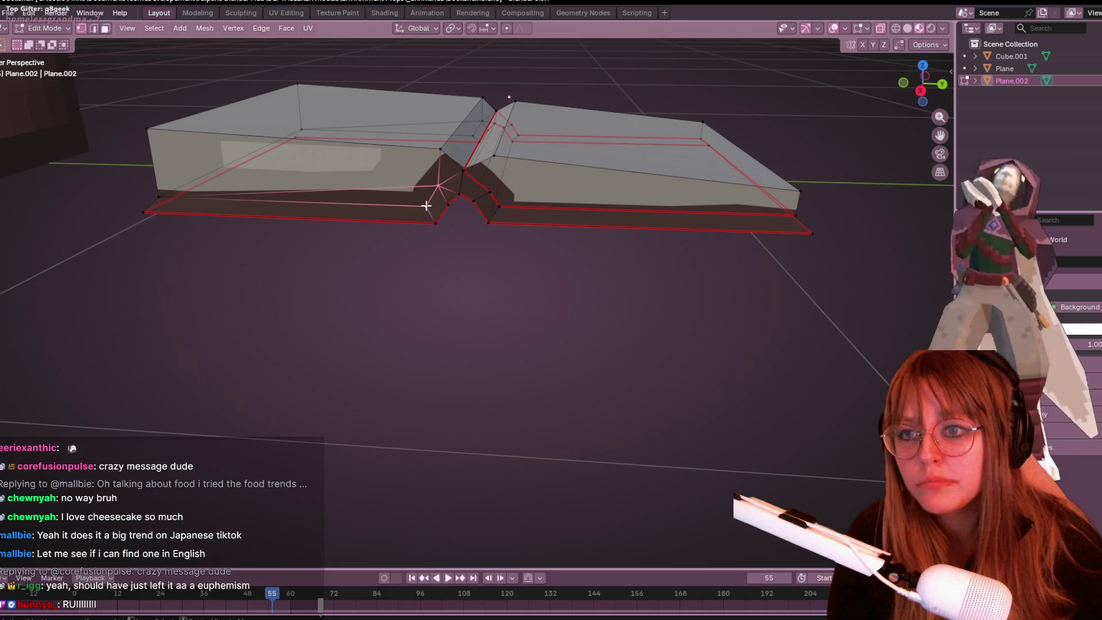
middle_drag(371, 195, 612, 214)
shift+click(310, 226)
shift+click(752, 294)
shift+click(745, 192)
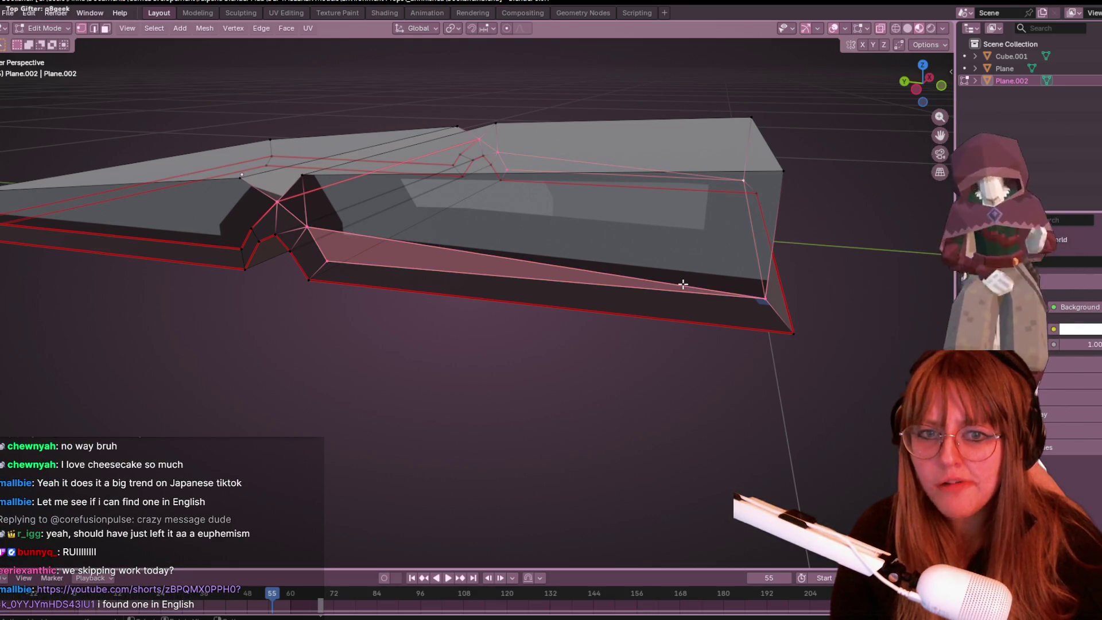
mouse_move(693, 277)
middle_down()
mouse_move(716, 266)
mouse_move(721, 305)
middle_up()
scroll(719, 274, down, 5)
scroll(475, 228, up, 5)
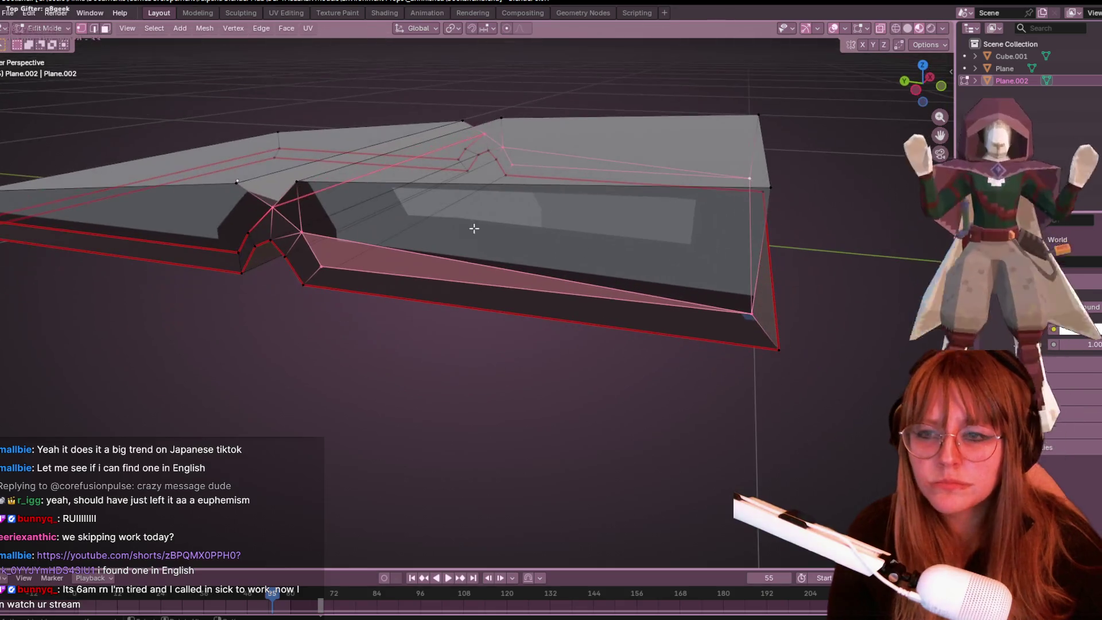
Step: Switch to edge select mode and pick the two upper edges
click(93, 28)
shift+click(396, 252)
shift+click(551, 156)
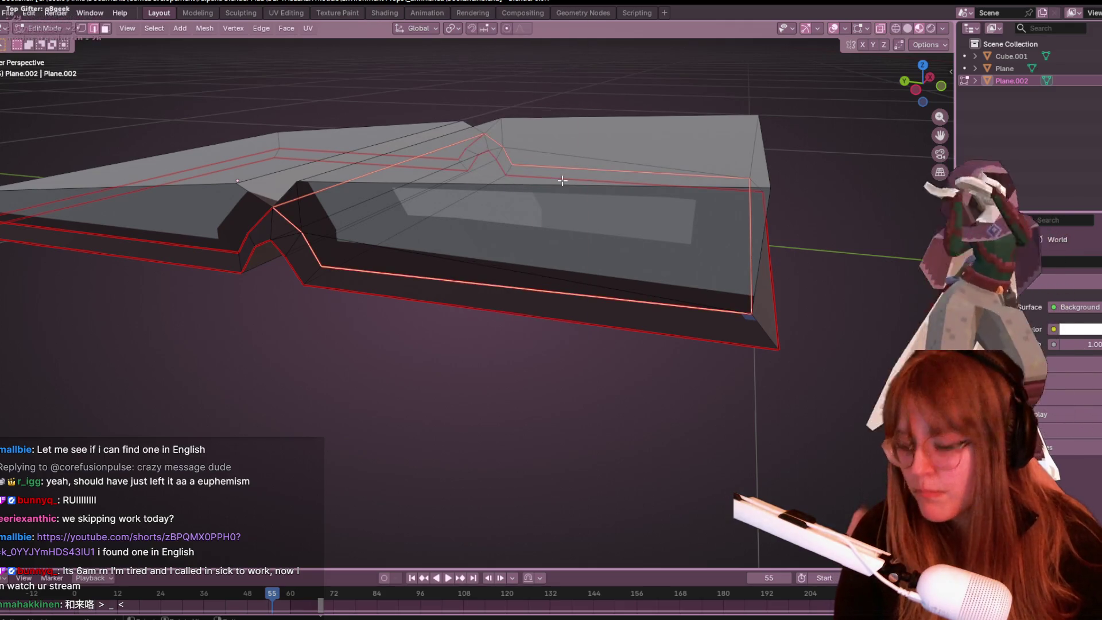
scroll(574, 183, down, 4)
middle_drag(589, 187, 622, 222)
Step: Select the whole book mesh and Unwrap it, then deselect all
key(a)
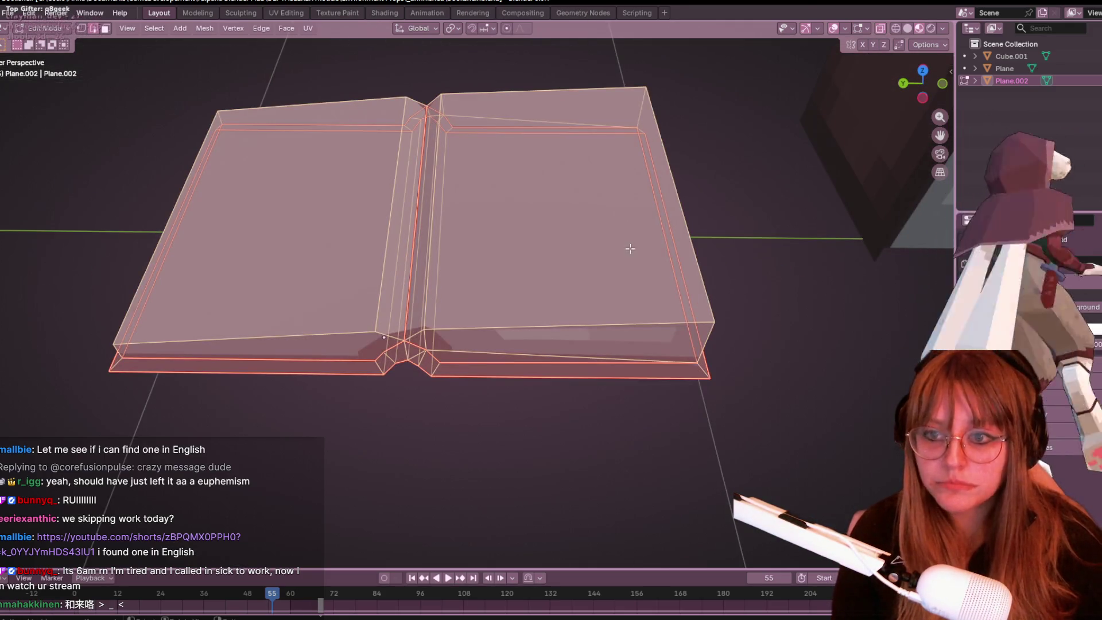
key(u)
click(635, 258)
middle_drag(526, 404, 544, 368)
key(alt+a)
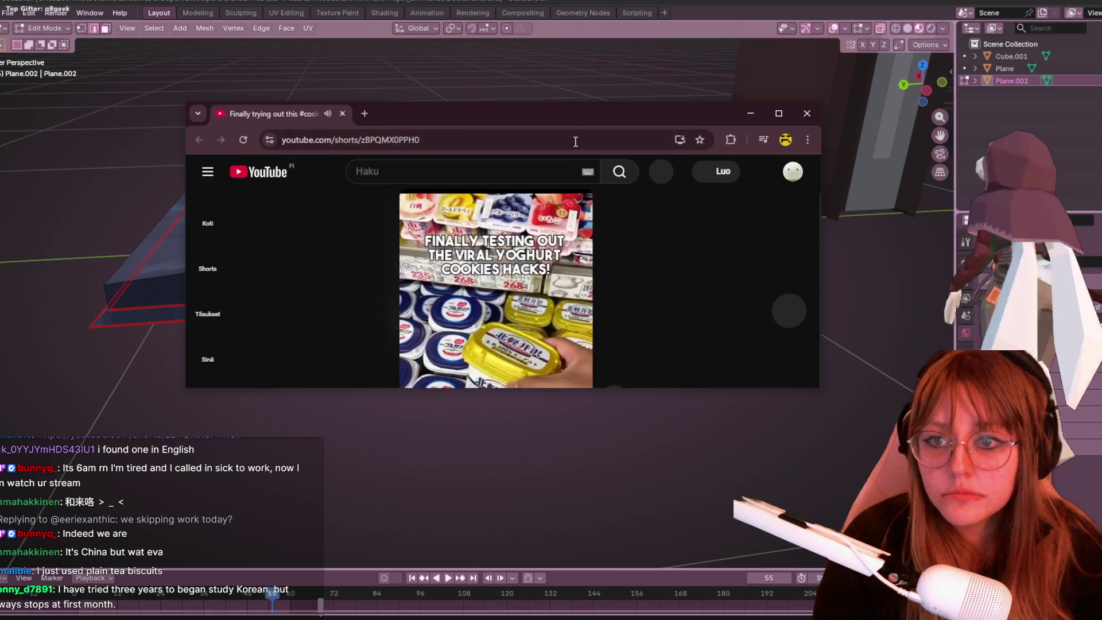
Step: Stretch the browser taller to watch the yogurt cookie Short, then close it
drag(598, 393, 591, 533)
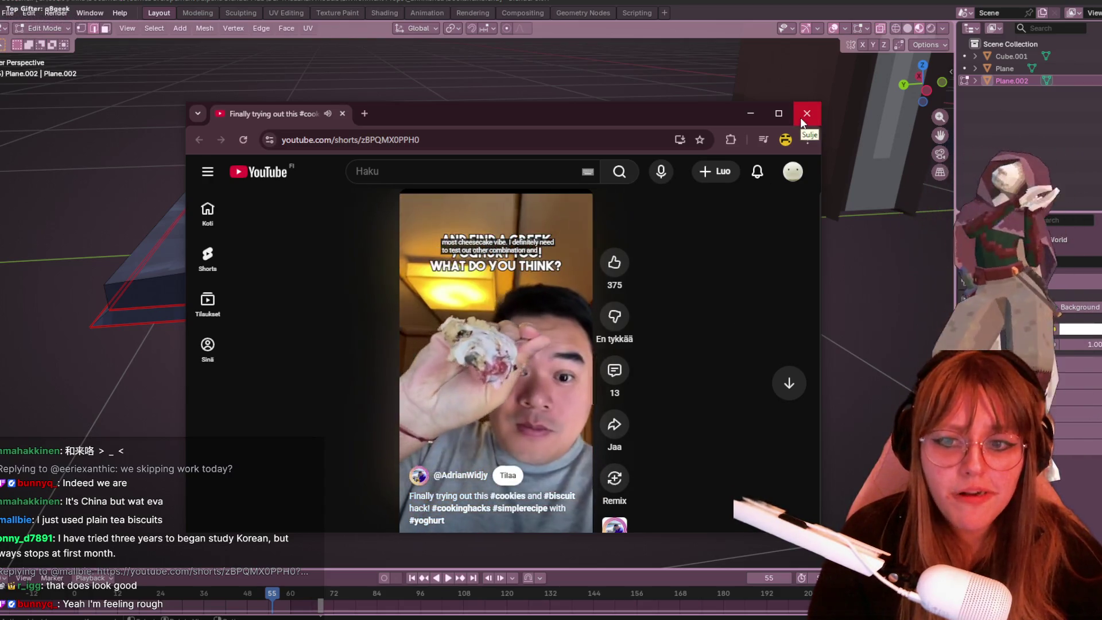
click(806, 114)
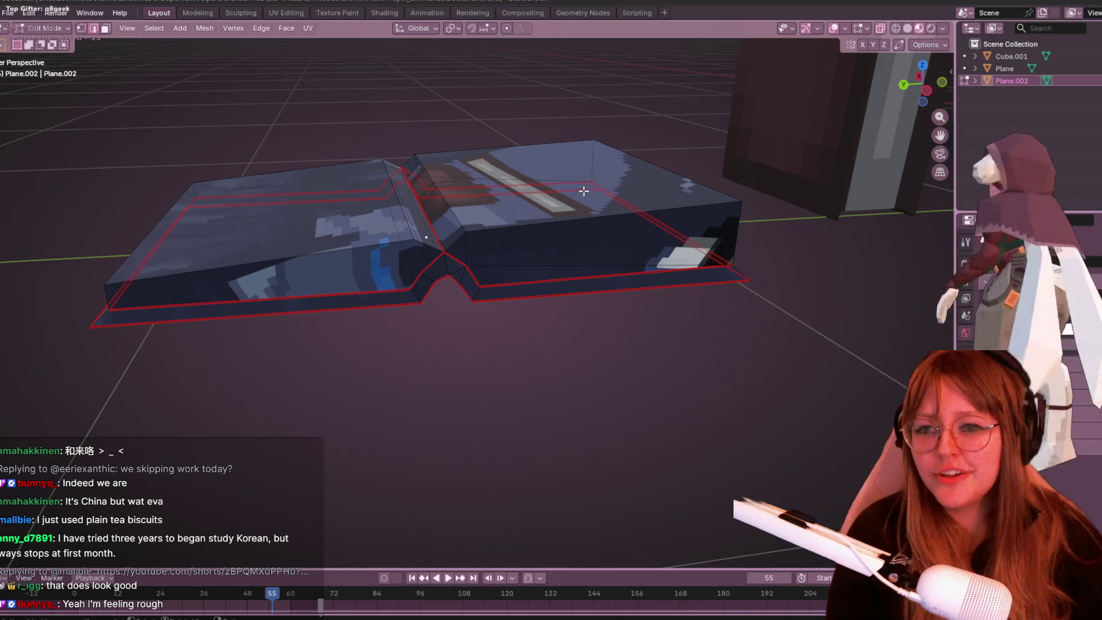
Step: Clear the seam from the book's spine edge
middle_drag(583, 130, 444, 266)
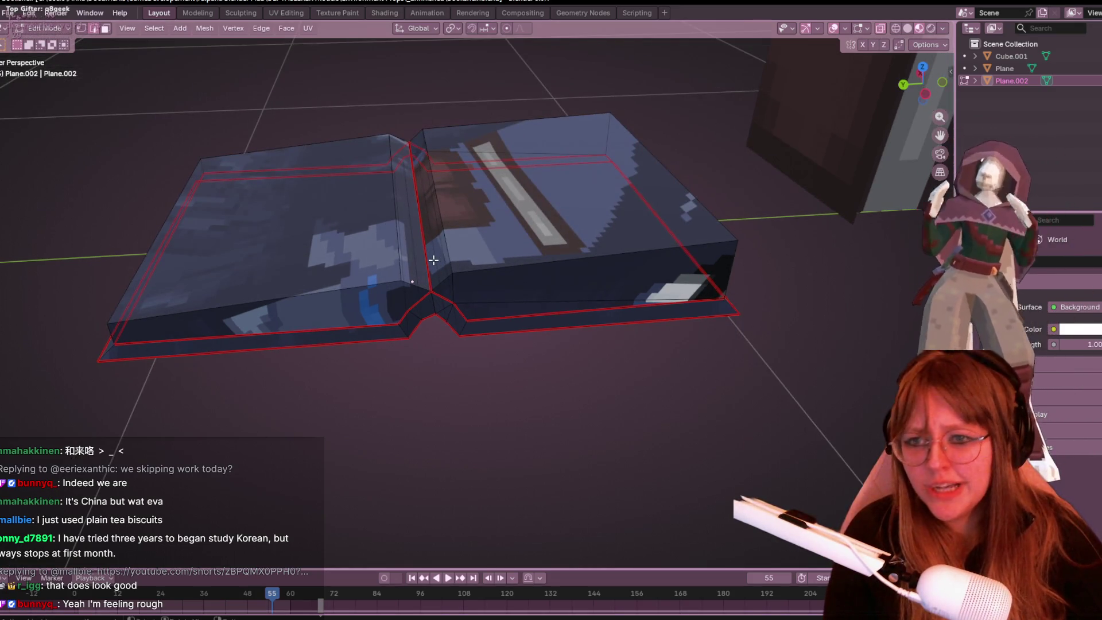
click(425, 261)
key(ctrl+e)
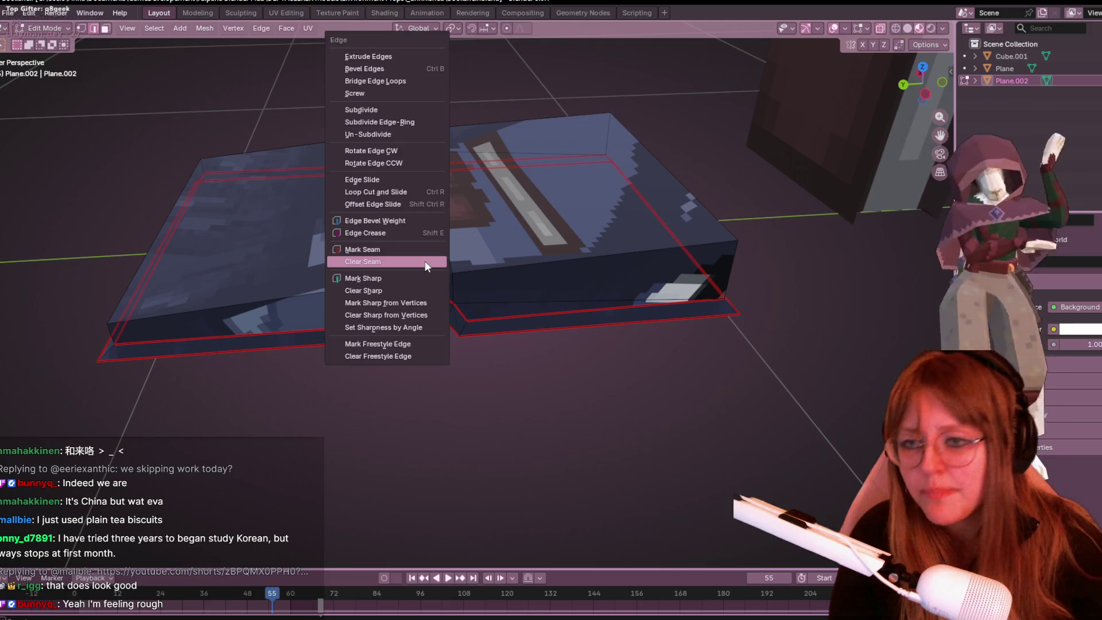
click(371, 264)
Step: Select the next spine edge and the edges along the lower-left of the cover
click(415, 293)
mouse_move(421, 285)
middle_down()
mouse_move(474, 275)
mouse_move(426, 275)
mouse_move(364, 297)
mouse_move(338, 340)
middle_up()
shift+click(299, 378)
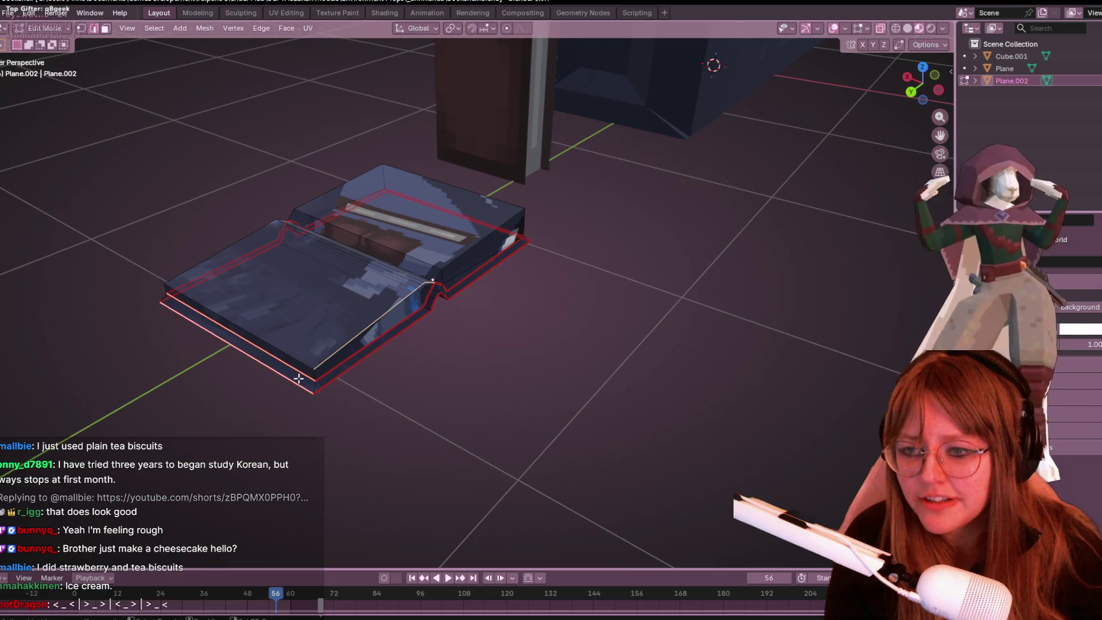
shift+click(296, 371)
shift+click(290, 364)
shift+click(244, 354)
shift+click(245, 350)
Step: Inspect the book from several angles and refine the spine edge selection
mouse_move(258, 339)
middle_down()
mouse_move(435, 303)
mouse_move(358, 343)
middle_up()
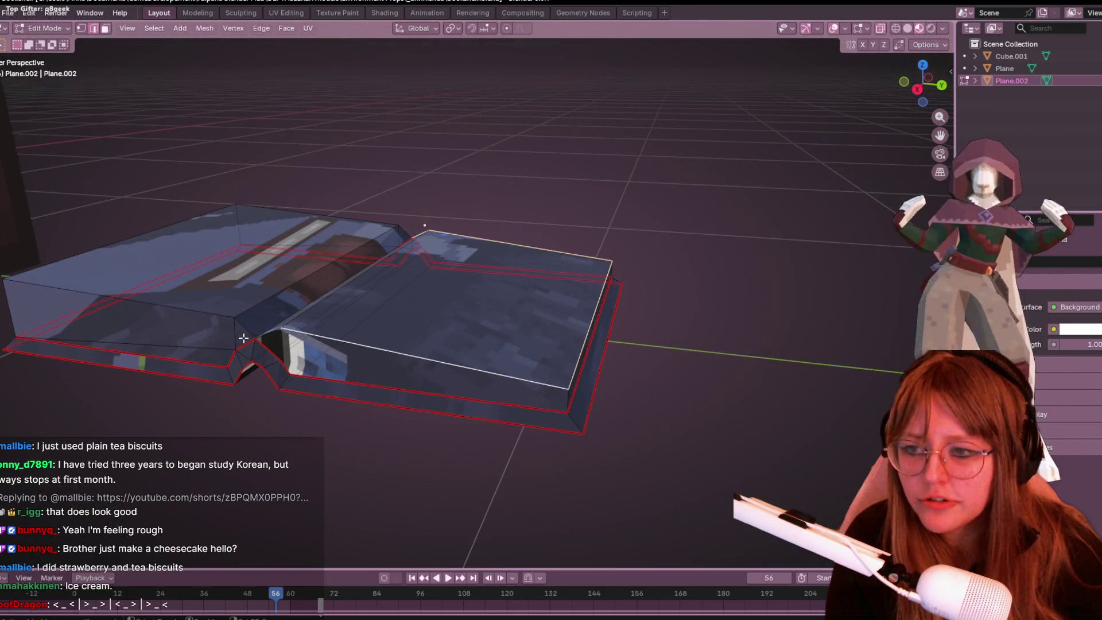
mouse_move(80, 324)
middle_down()
mouse_move(128, 347)
mouse_move(278, 352)
mouse_move(319, 276)
mouse_move(327, 313)
mouse_move(458, 344)
mouse_move(463, 326)
middle_up()
scroll(486, 312, down, 3)
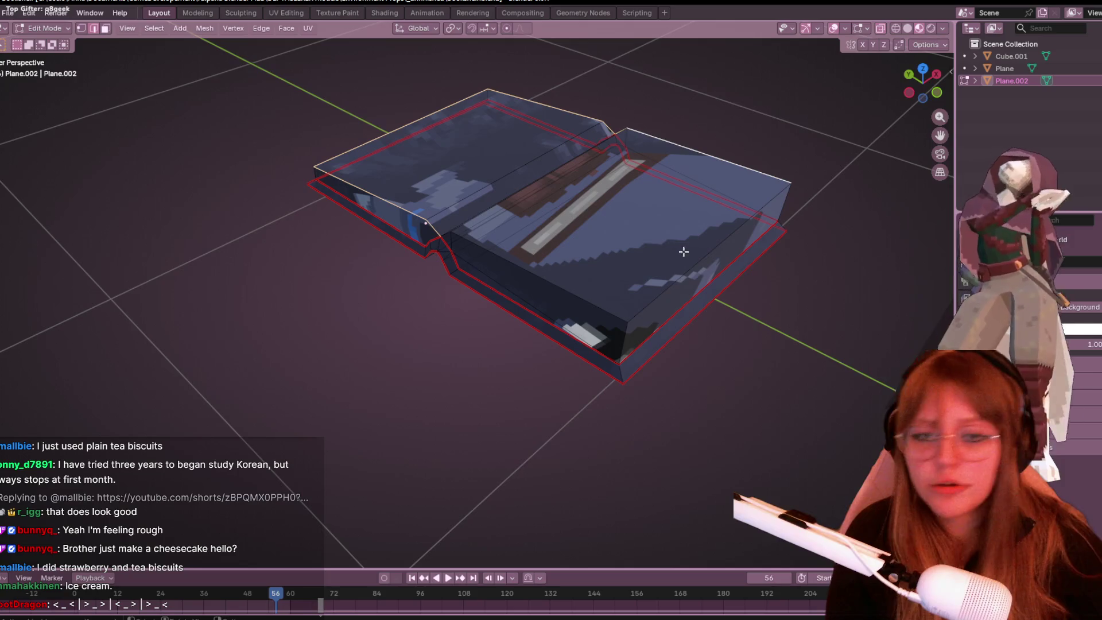
middle_drag(676, 252, 716, 219)
mouse_move(504, 298)
middle_down()
mouse_move(533, 301)
mouse_move(524, 273)
middle_up()
click(532, 271)
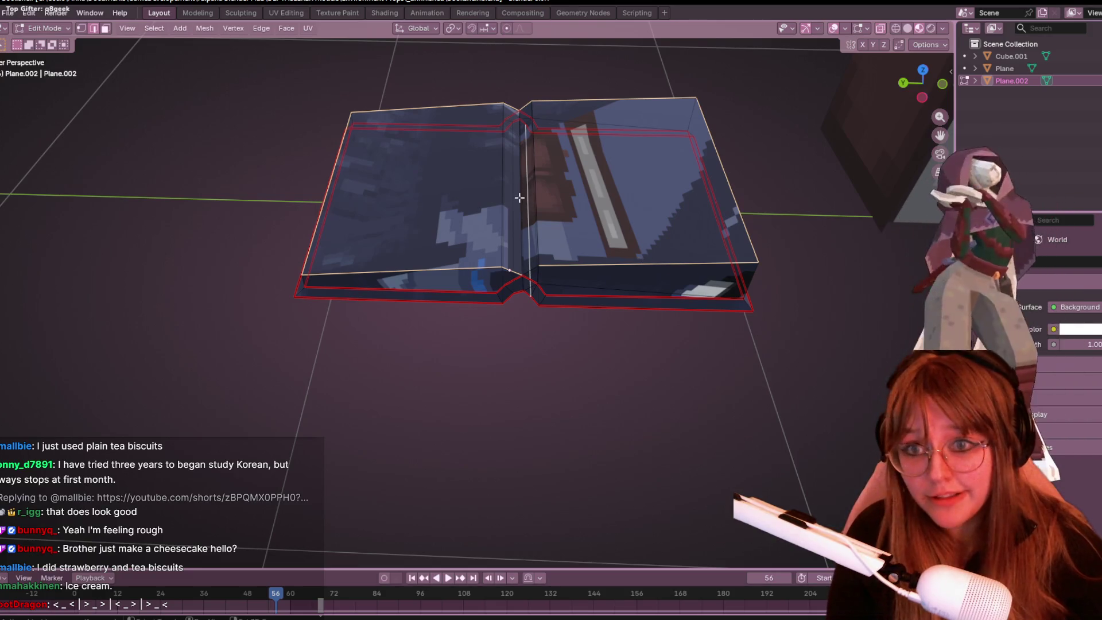
shift+click(530, 212)
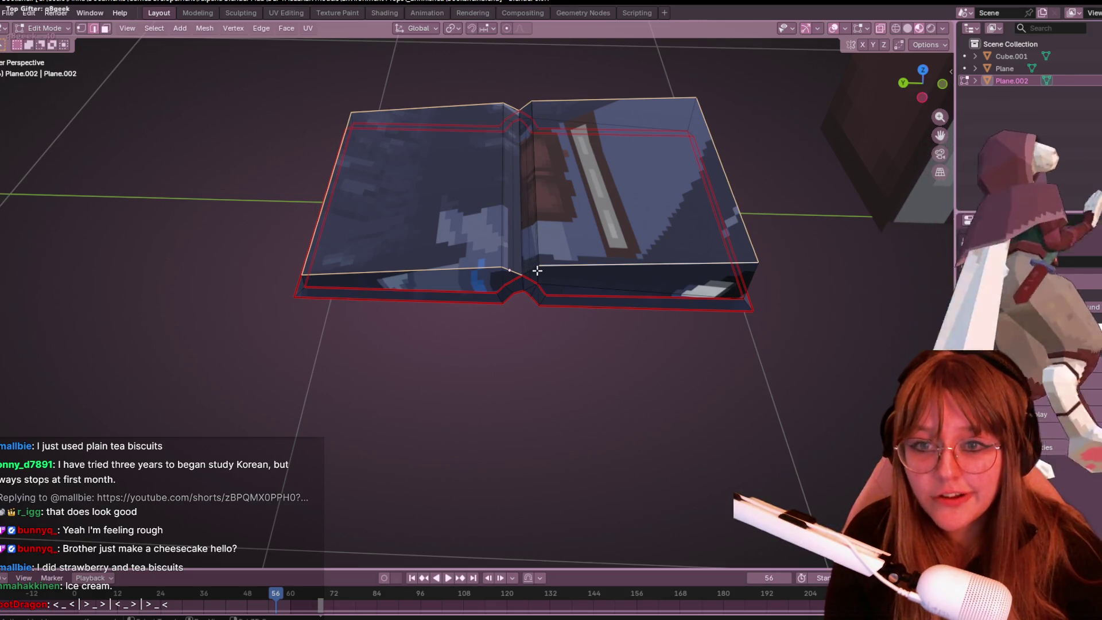
scroll(578, 263, up, 5)
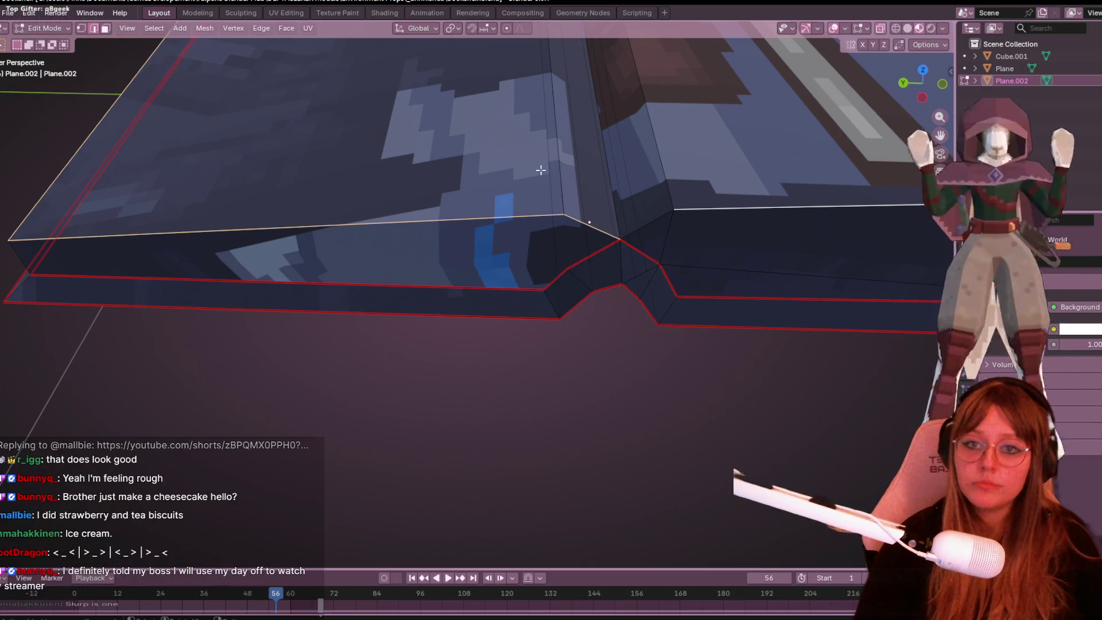
right_click(656, 225)
Step: Mark the selected page-block outline edges as UV seams
click(656, 225)
scroll(690, 220, down, 3)
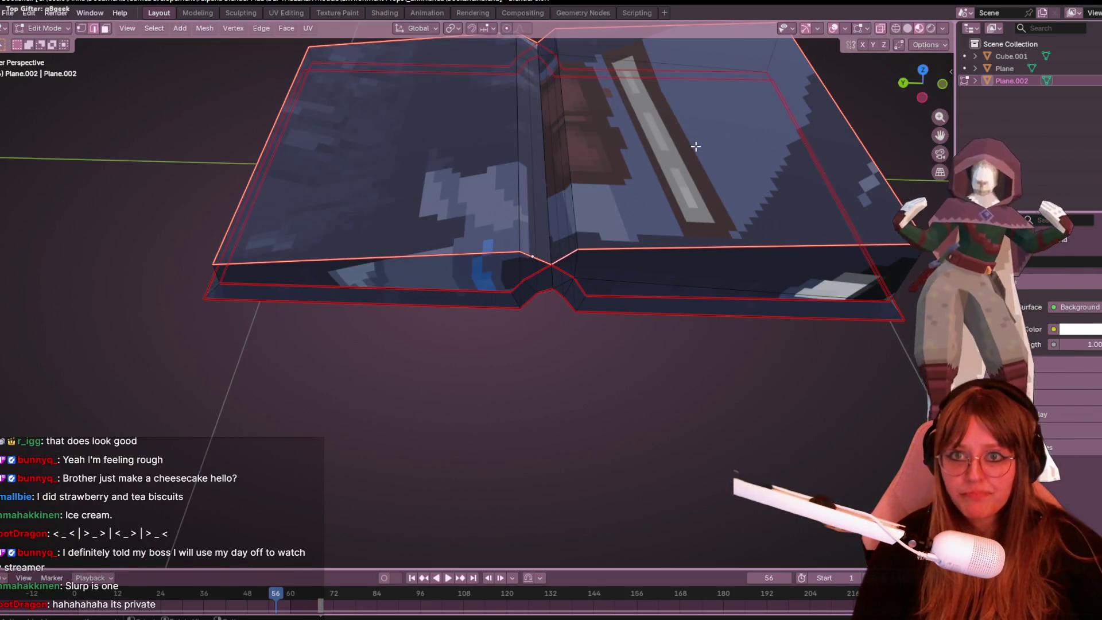
scroll(683, 118, down, 3)
Step: Select the whole book and Unwrap it again, then switch to the browser
key(a)
key(u)
click(683, 208)
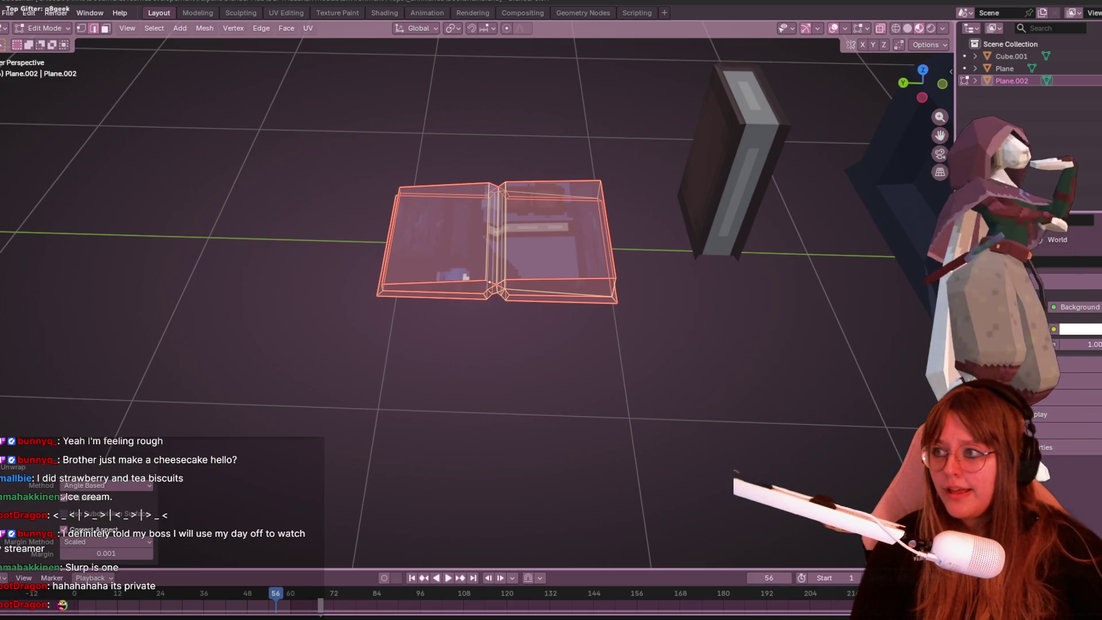
scroll(750, 374, up, 2)
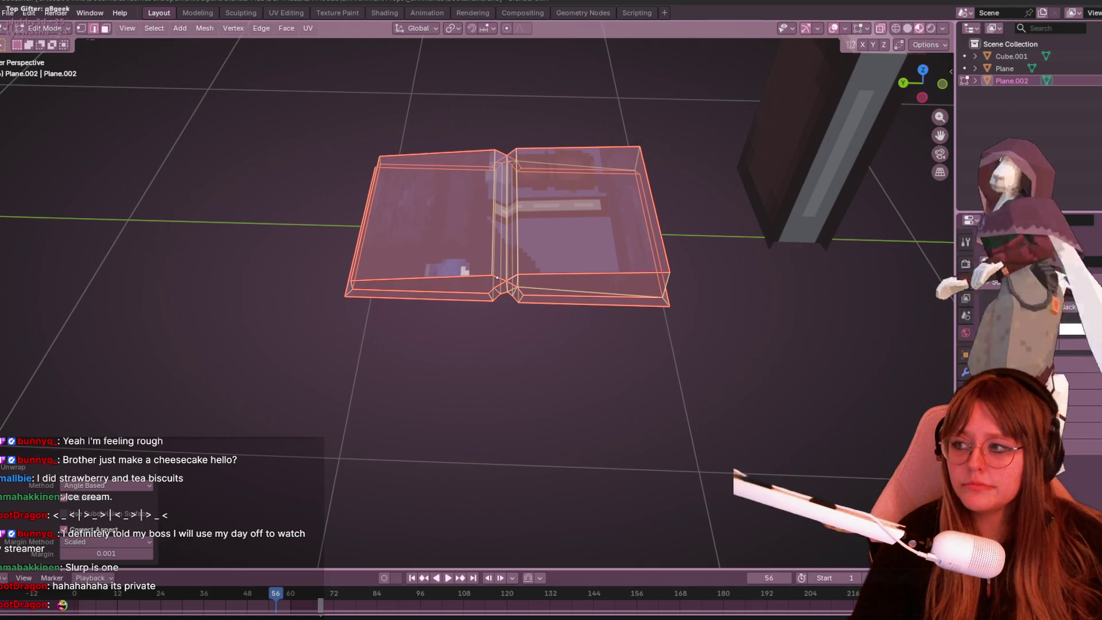
key(alt+Tab)
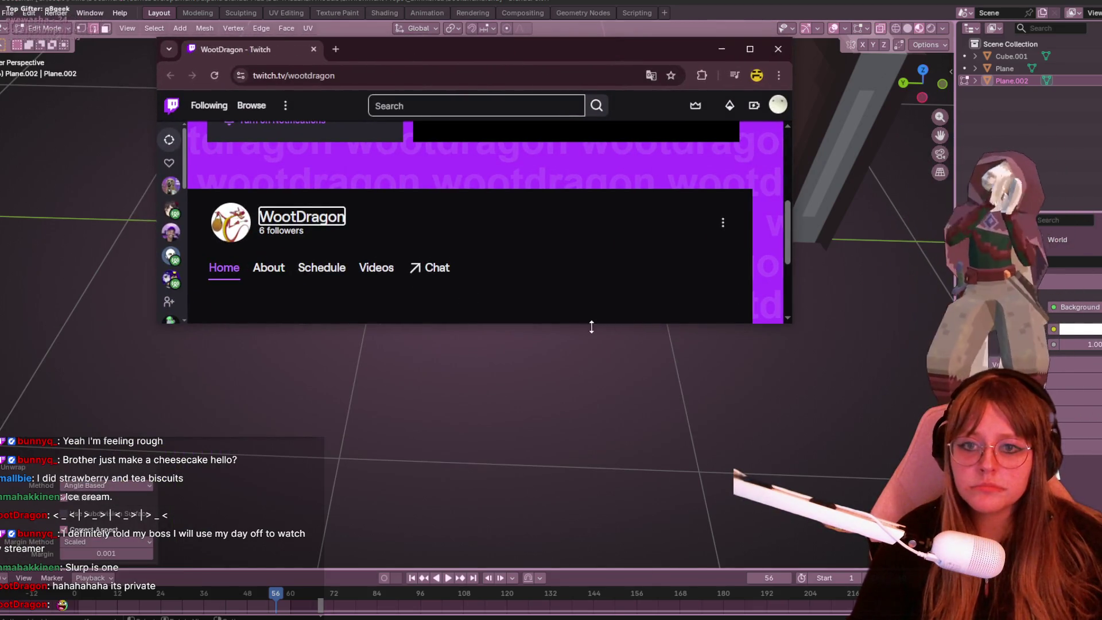
Step: Enlarge the Twitch window, follow the channel, view its Schedule, and close the browser
drag(587, 326, 595, 515)
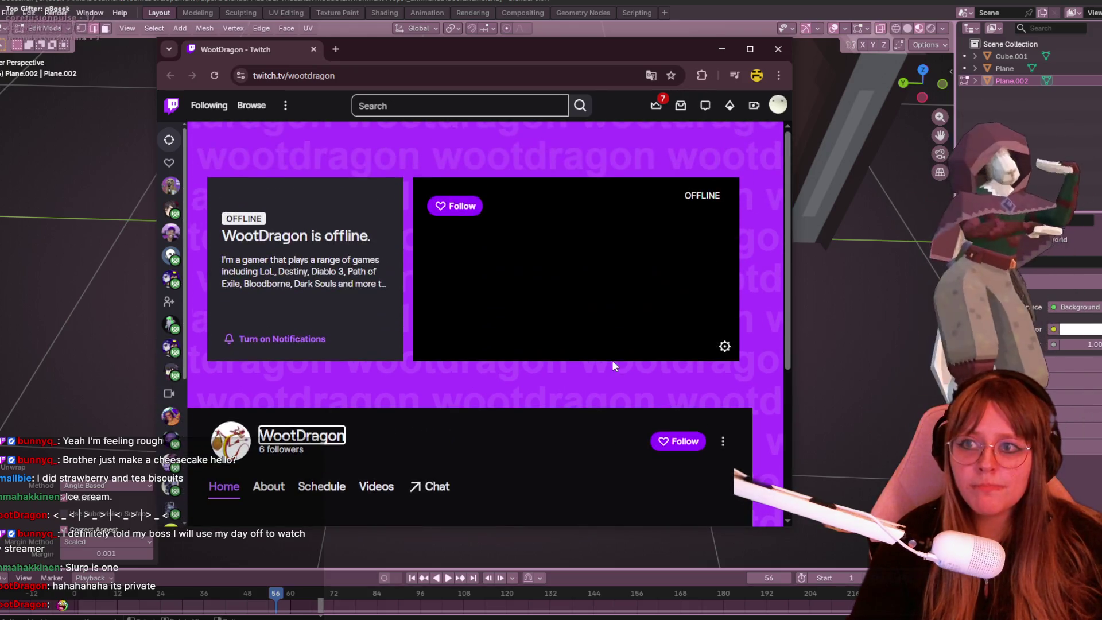
click(657, 446)
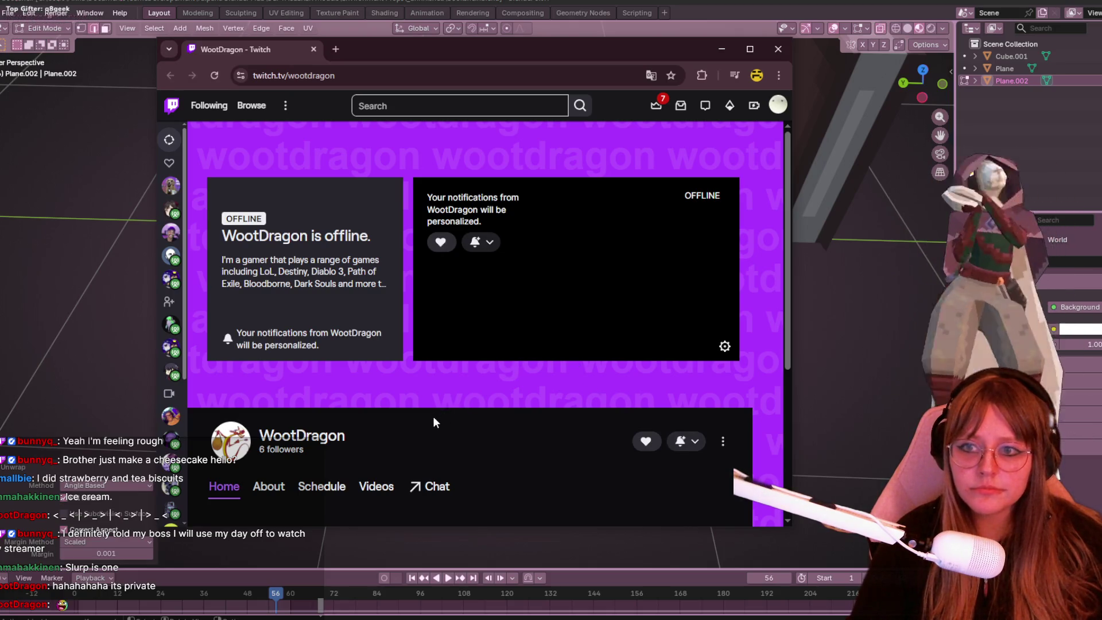
scroll(304, 407, down, 1)
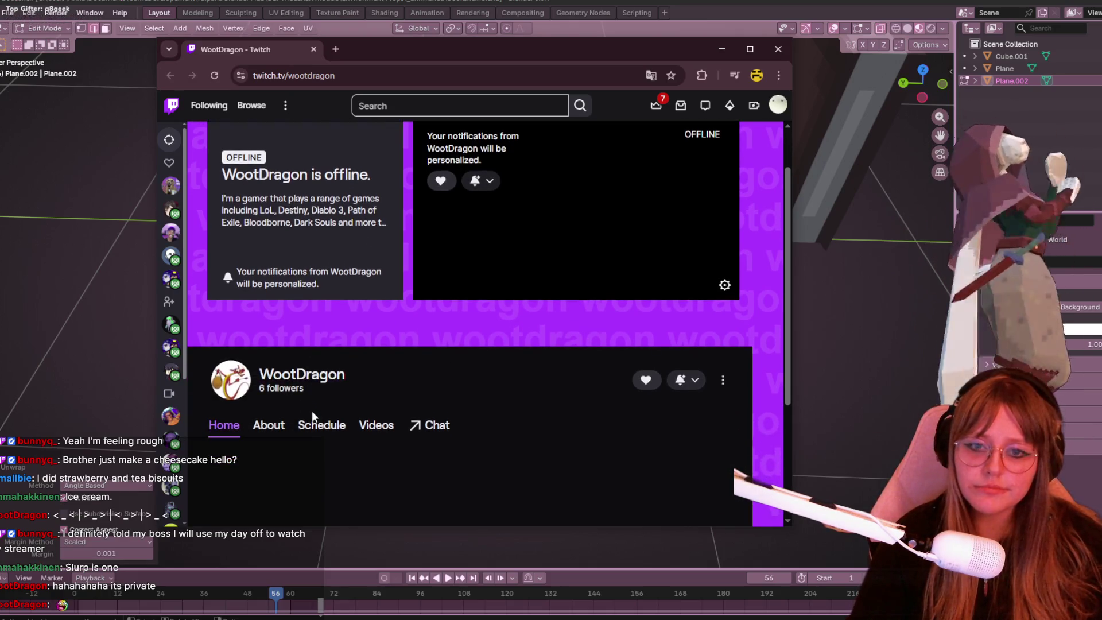
click(324, 426)
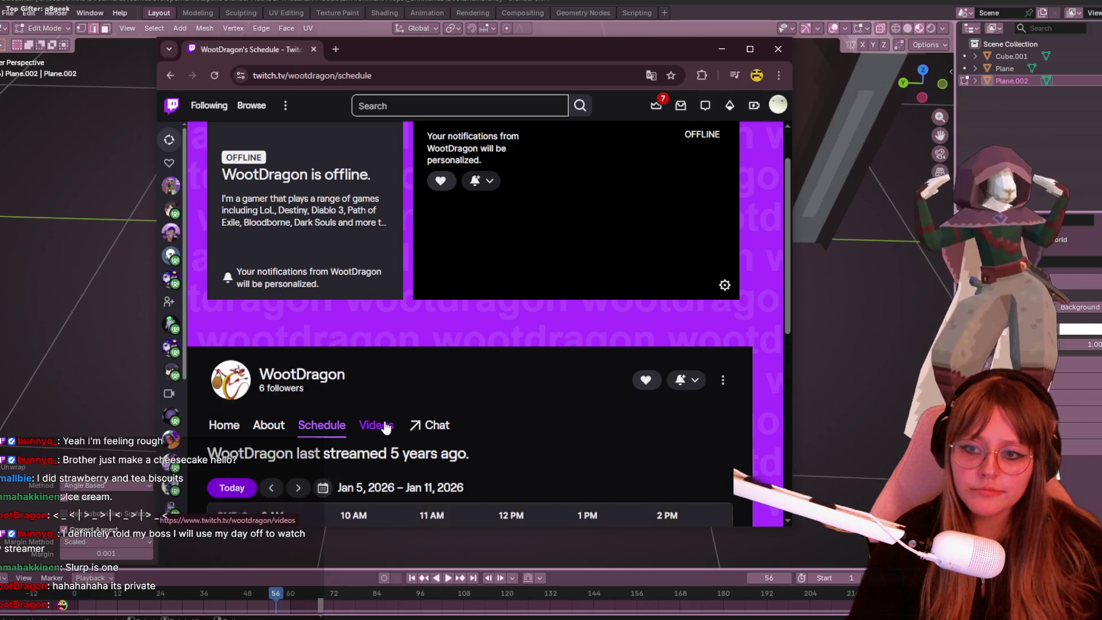
scroll(402, 432, down, 1)
drag(466, 392, 240, 405)
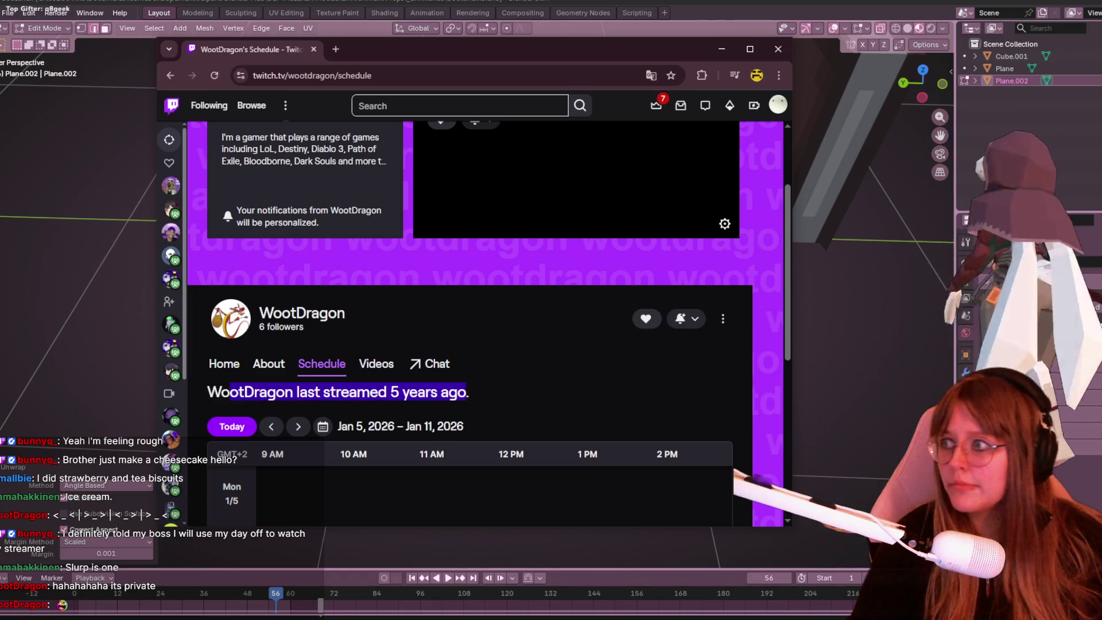
click(961, 281)
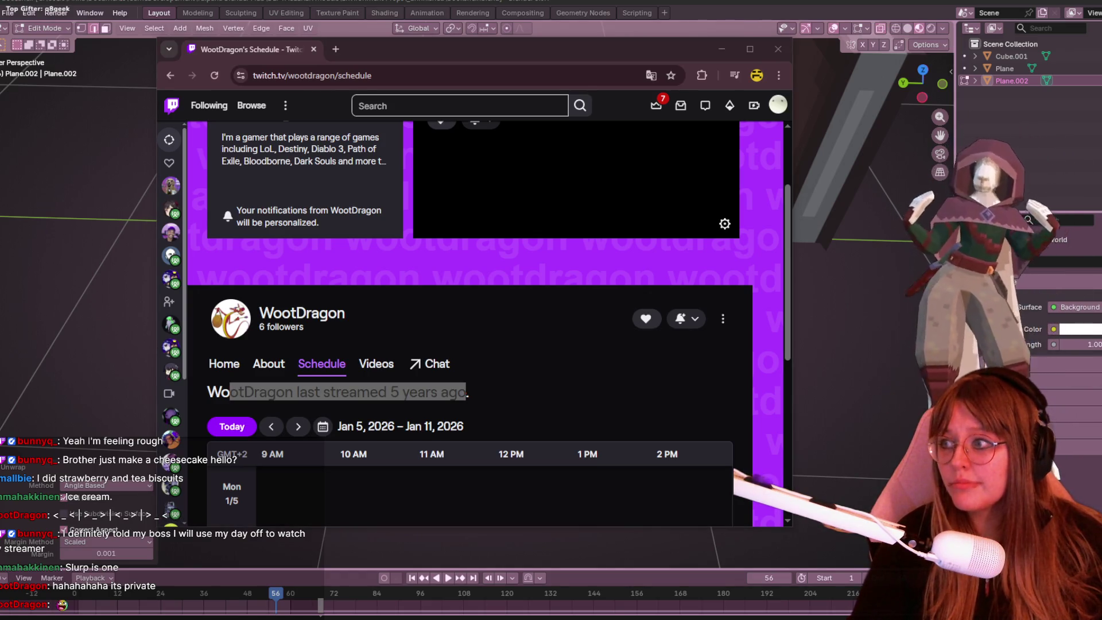
click(776, 53)
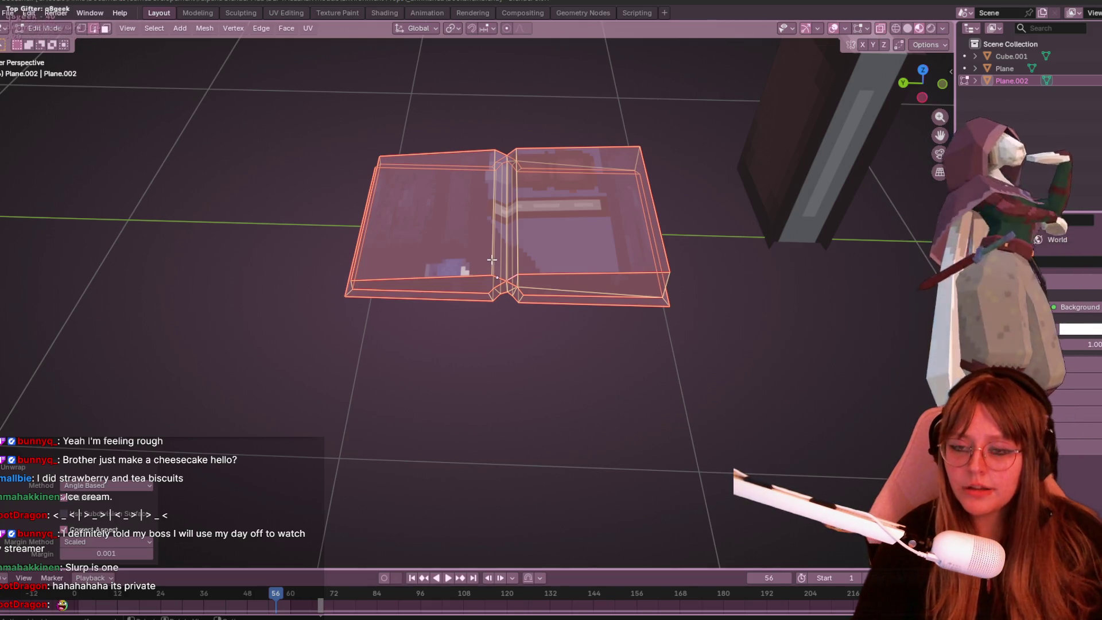
Step: Orbit around the book and preview it in the Texture Paint workspace
middle_drag(541, 244, 699, 288)
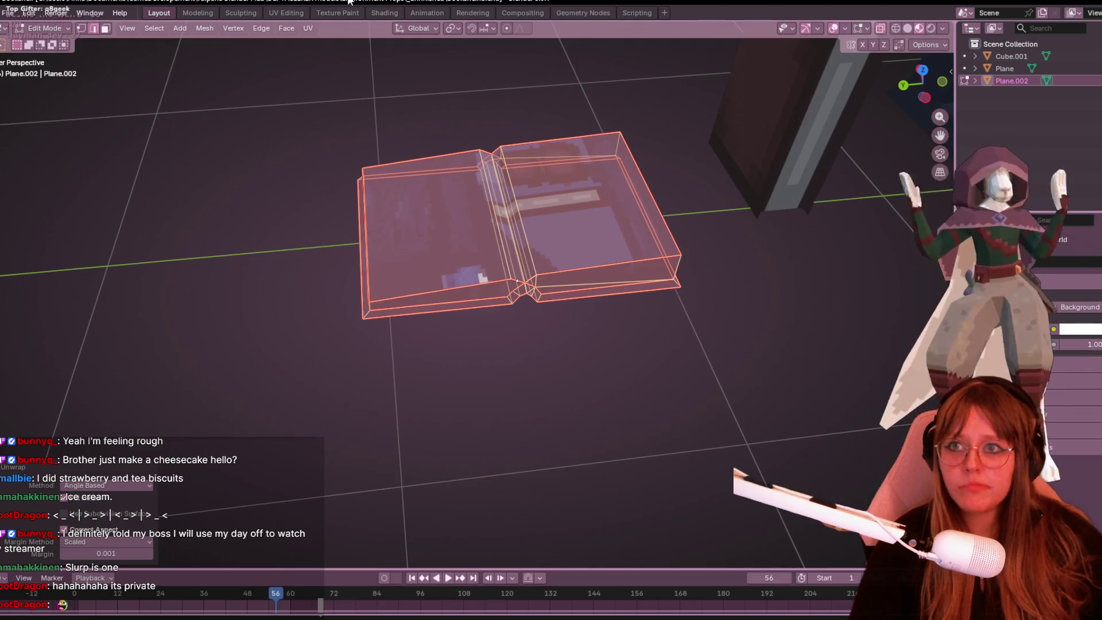
click(338, 13)
scroll(540, 286, down, 5)
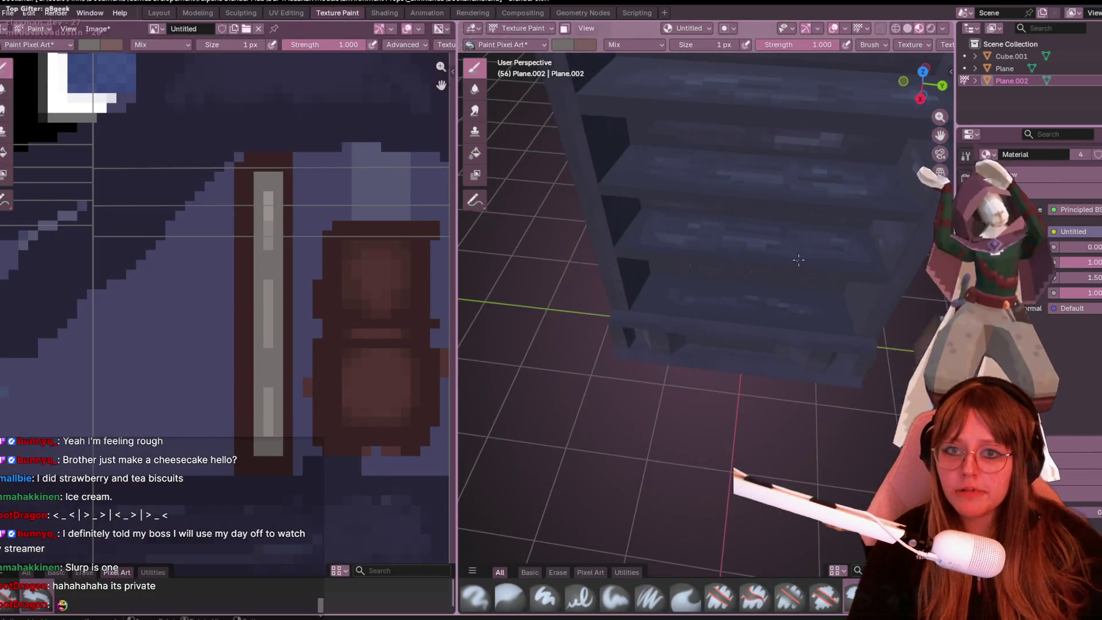
middle_drag(795, 261, 603, 184)
Step: Back in UV Editing, apply the target texel density to the book's UVs with Set TD
key(ctrl+Page_Up)
scroll(602, 184, down, 5)
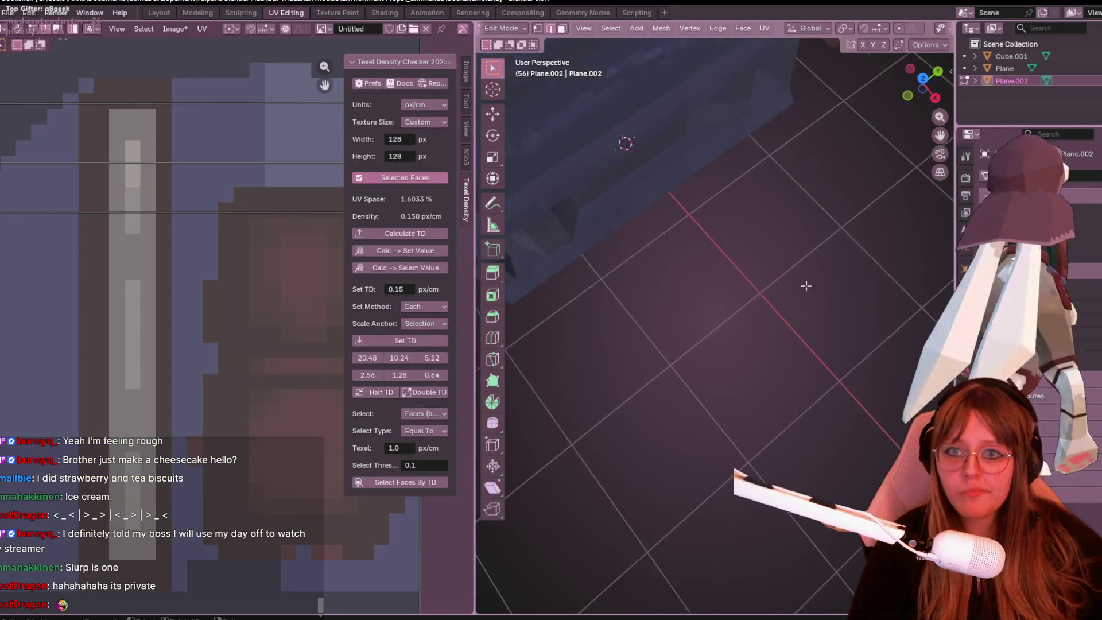
mouse_move(670, 229)
middle_down()
mouse_move(697, 270)
mouse_move(817, 274)
middle_up()
mouse_move(872, 219)
middle_down()
mouse_move(765, 356)
mouse_move(767, 312)
mouse_move(738, 294)
mouse_move(774, 187)
mouse_move(748, 263)
mouse_move(777, 303)
mouse_move(493, 293)
middle_up()
scroll(153, 278, down, 5)
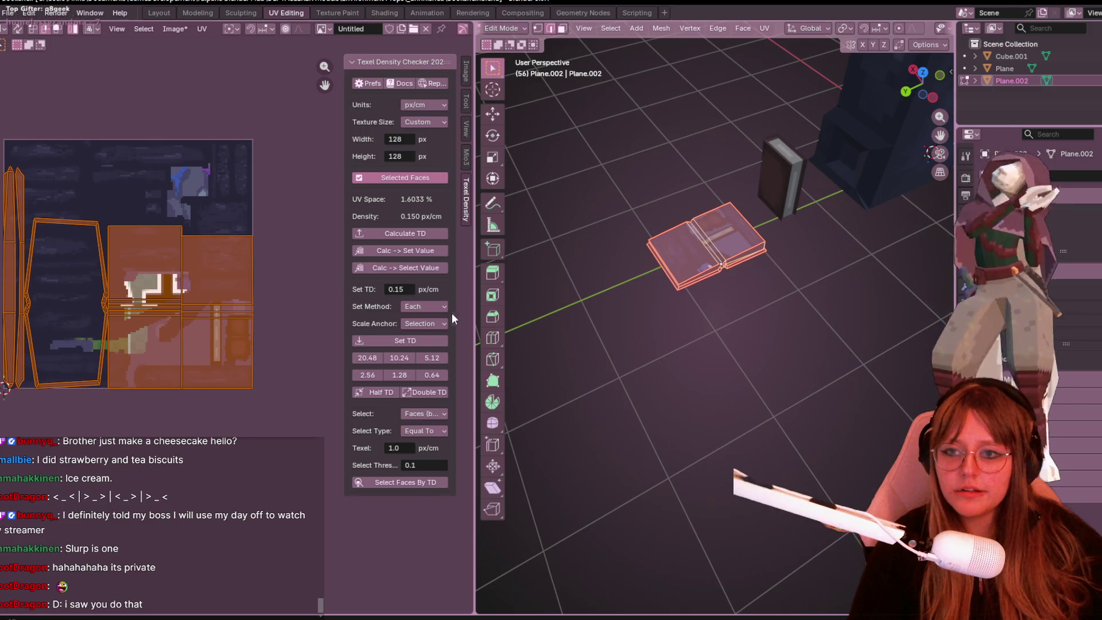
click(400, 340)
Step: Move the UV islands onto the texture, then shift the left and right islands together
scroll(184, 325, up, 5)
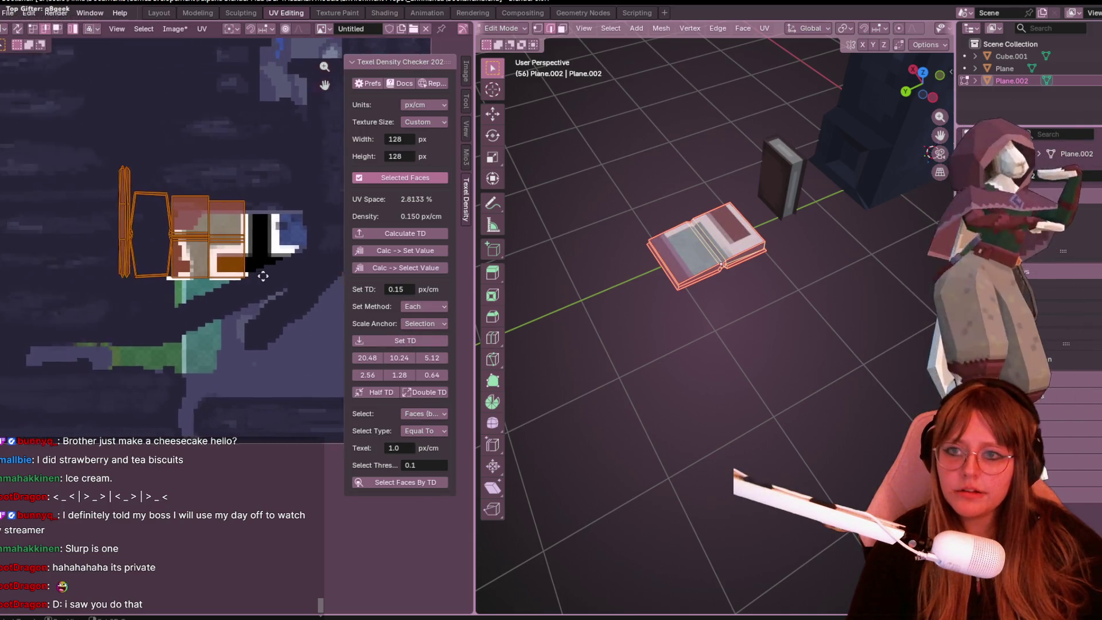
key(g)
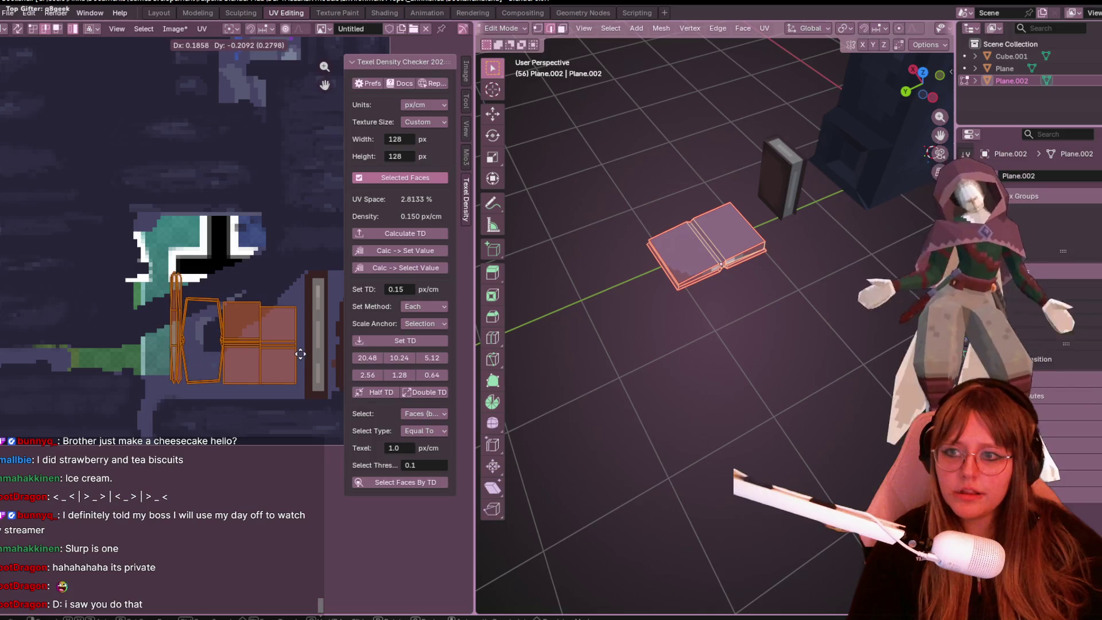
click(284, 303)
scroll(284, 303, up, 3)
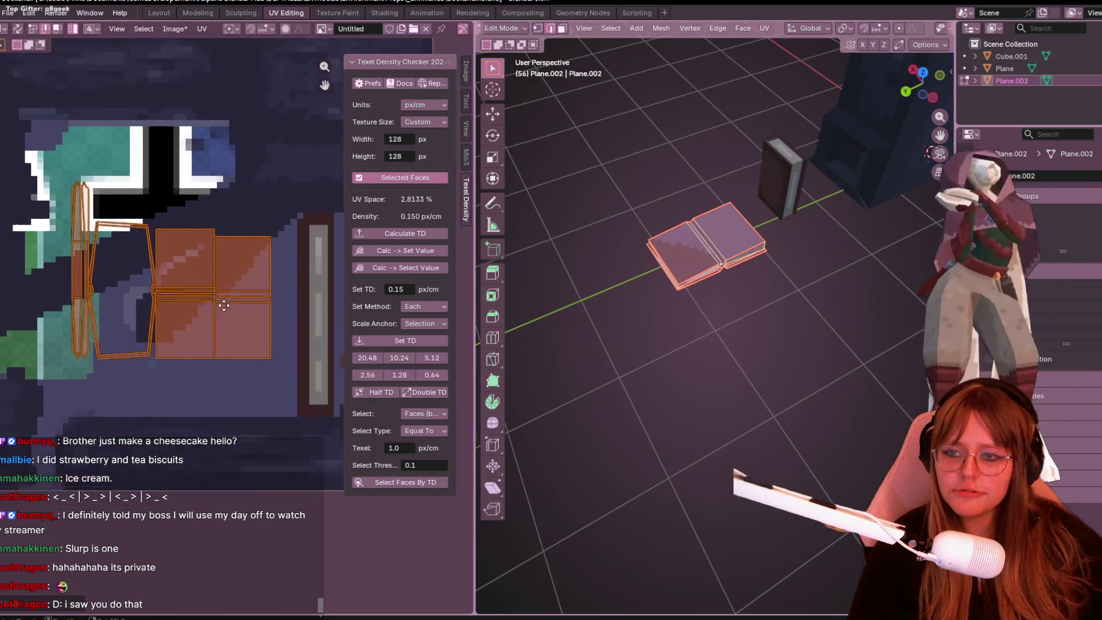
click(133, 257)
shift+click(208, 274)
key(g)
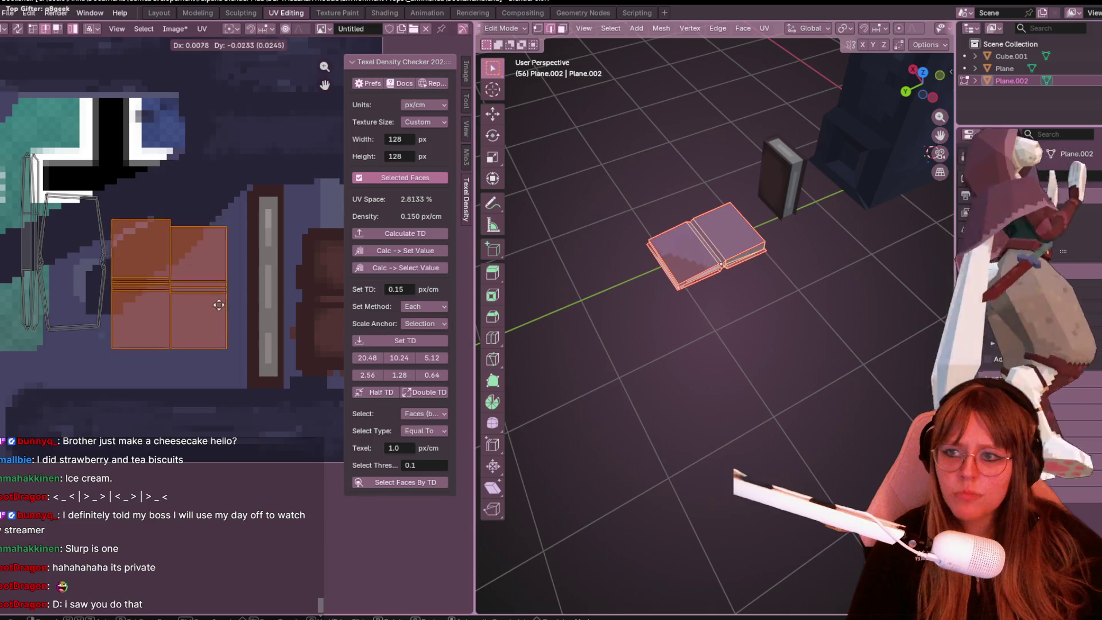
click(234, 339)
Step: Move the right island up and to the right on the texture
middle_drag(234, 338, 183, 320)
click(182, 320)
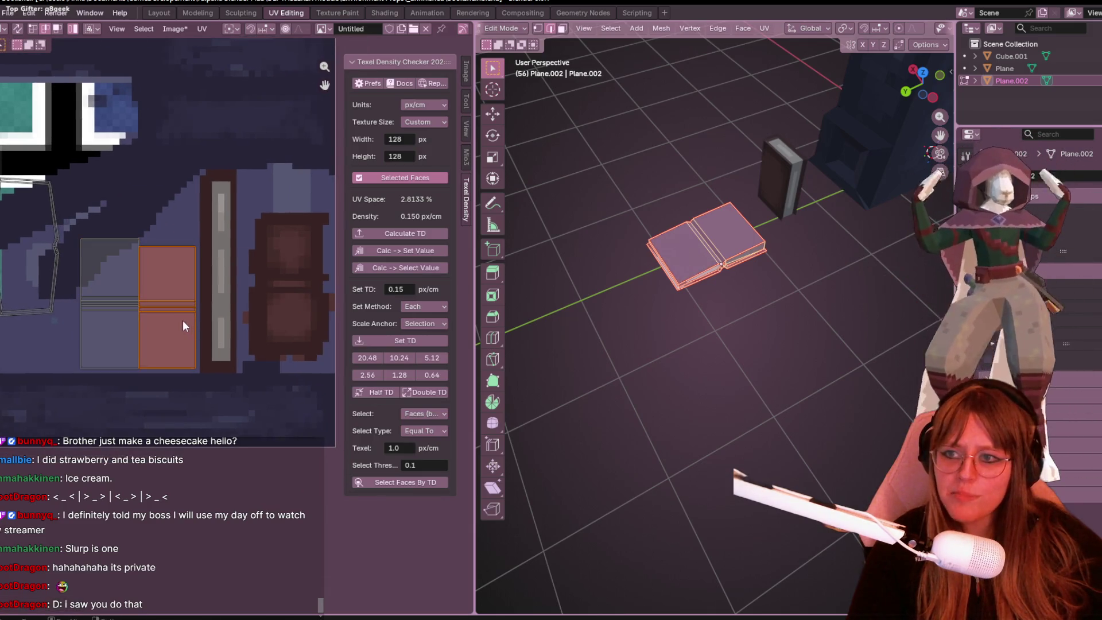
key(g)
click(305, 298)
Step: Reposition the selected island and nudge it slightly down-left
mouse_move(718, 299)
middle_down()
mouse_move(748, 266)
mouse_move(740, 327)
mouse_move(723, 269)
middle_up()
key(g)
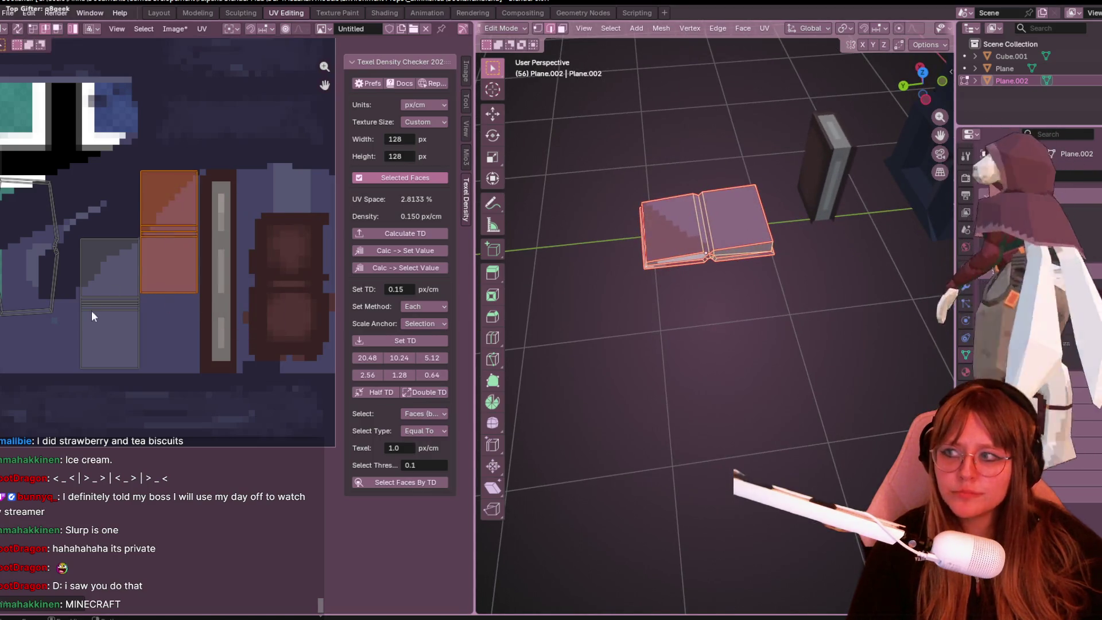
click(295, 312)
middle_drag(718, 270, 720, 69)
key(g)
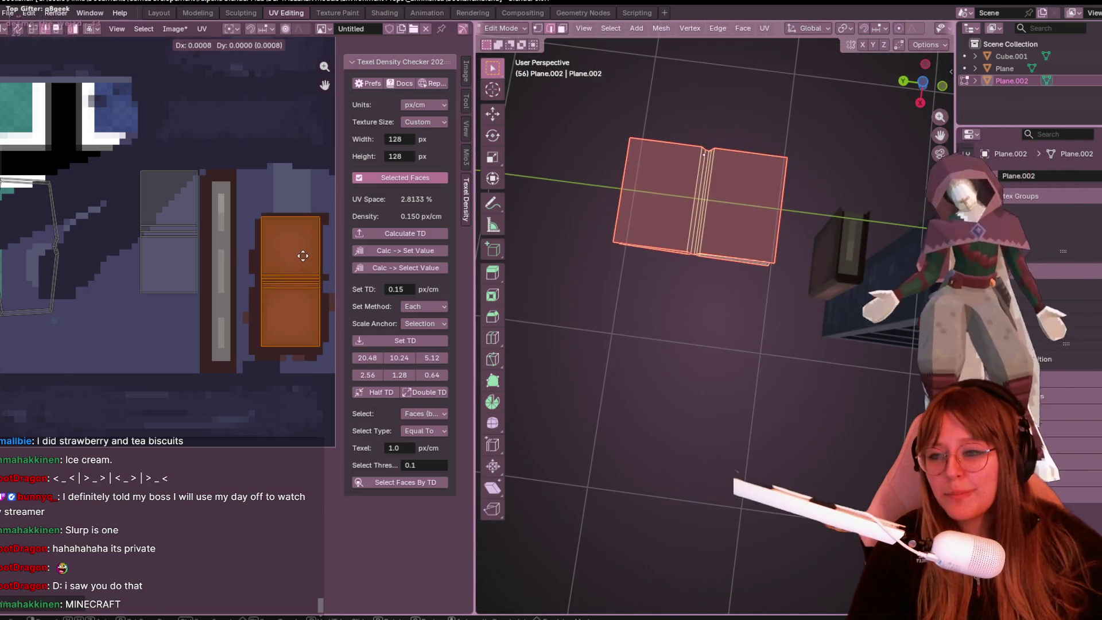
click(302, 261)
Step: Turn on Rendered shading and place the cover island onto the brown book texture
scroll(917, 27, right, 5)
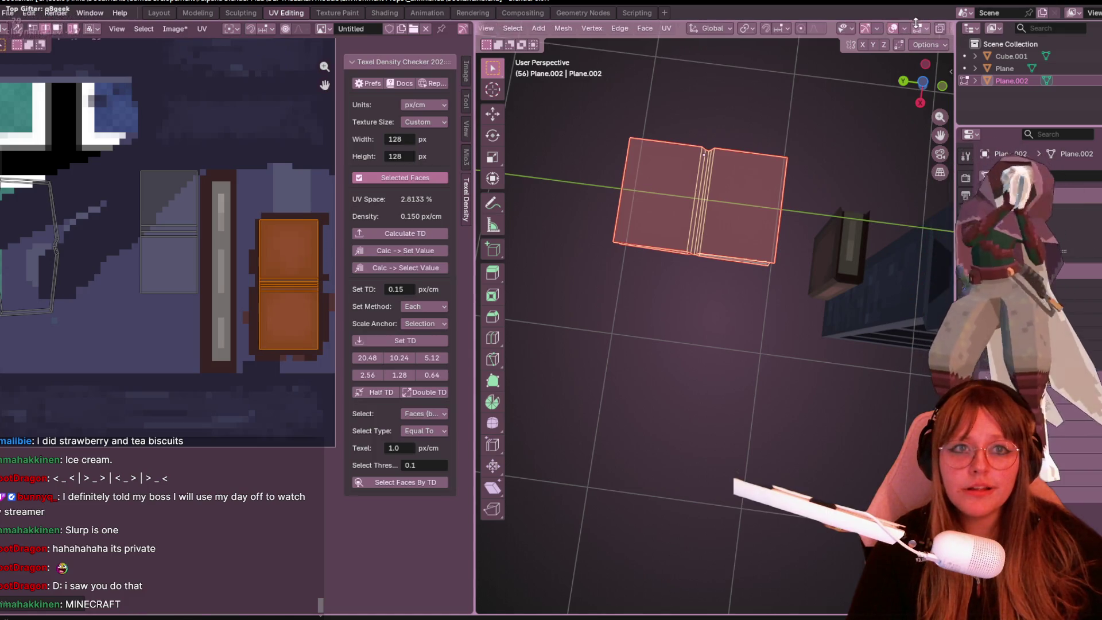
click(934, 27)
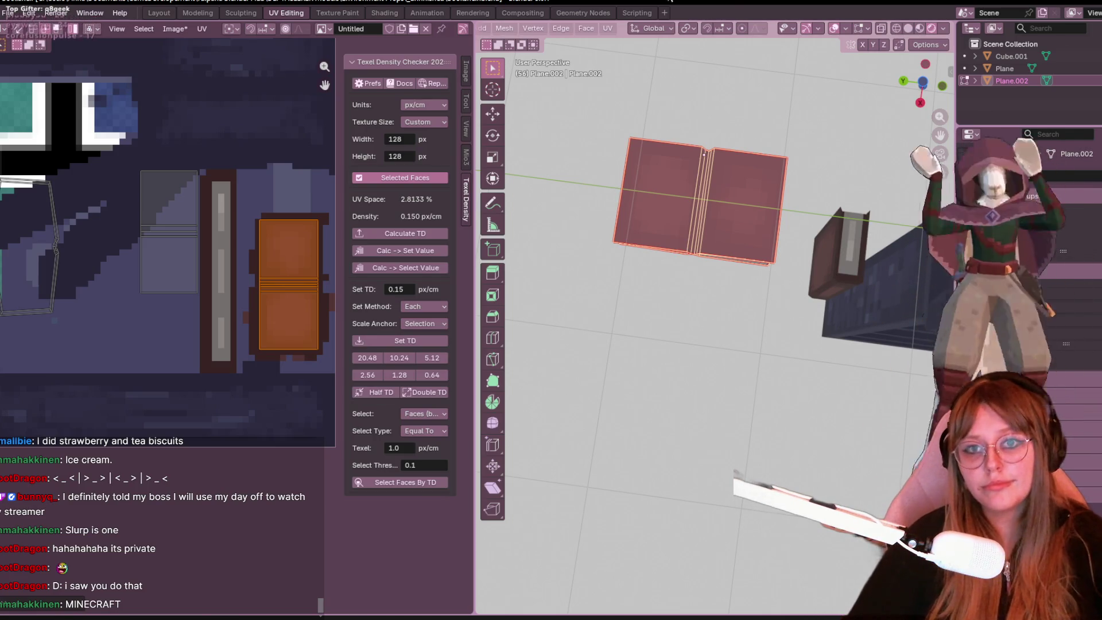
mouse_move(574, 270)
middle_down()
mouse_move(590, 207)
mouse_move(588, 247)
middle_up()
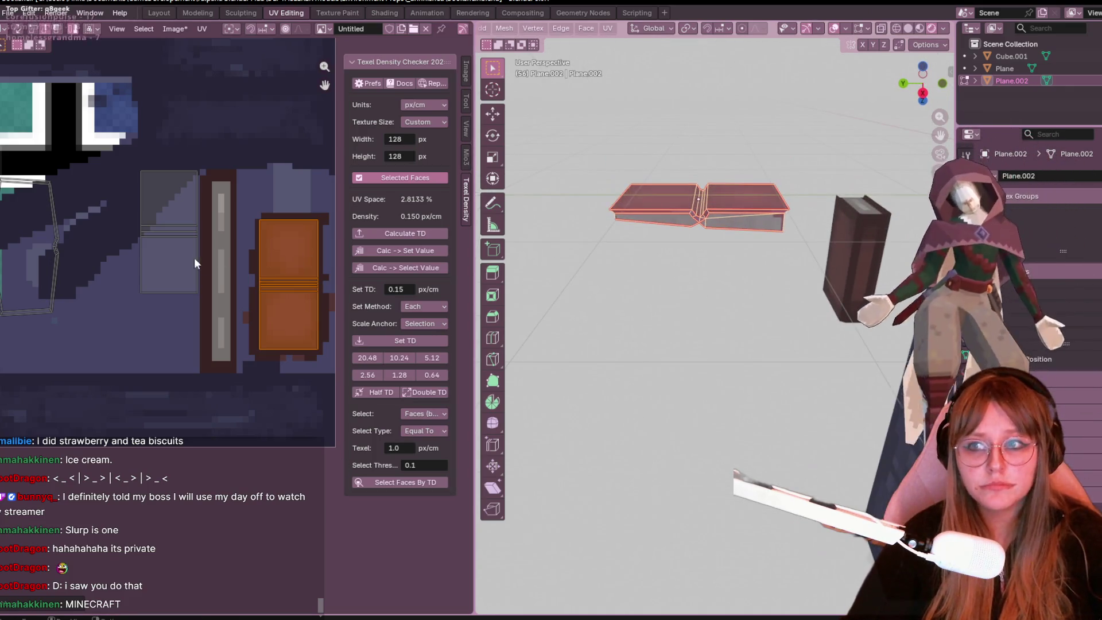
key(g)
click(315, 312)
Step: Move the left page island down and shrink it
mouse_move(758, 321)
middle_down()
mouse_move(761, 357)
mouse_move(739, 299)
mouse_move(729, 356)
middle_up()
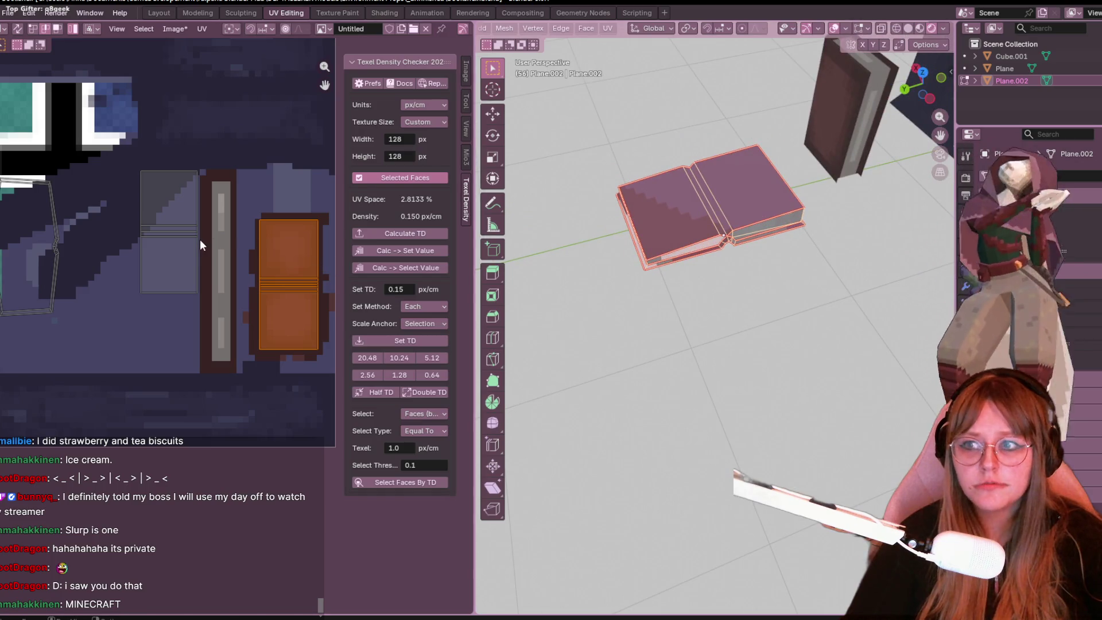
middle_drag(200, 239, 173, 228)
click(148, 229)
key(g)
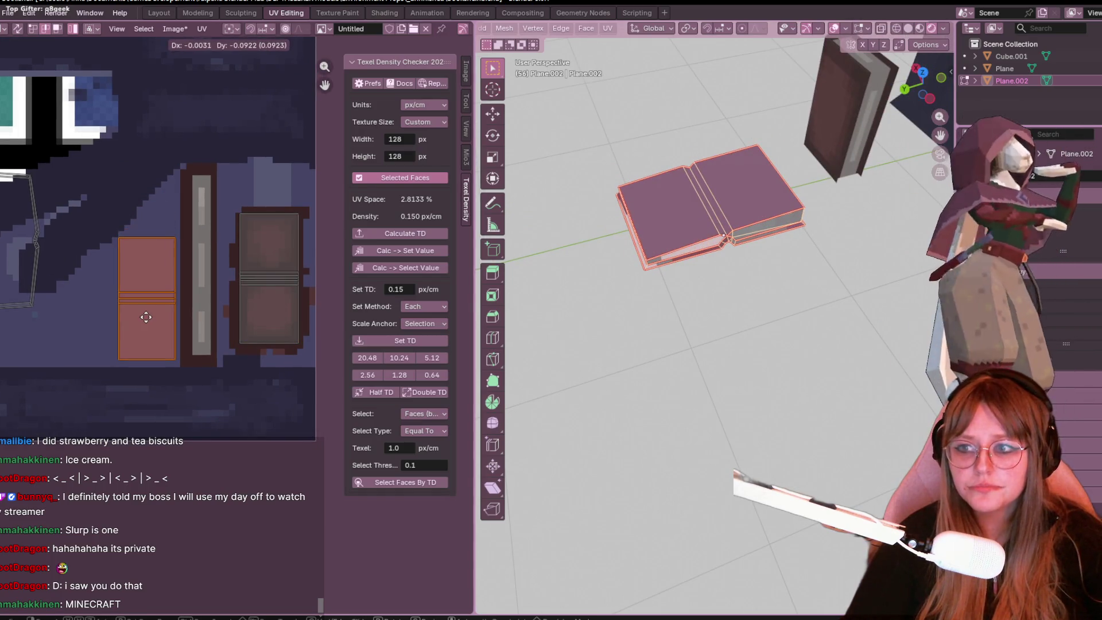
click(146, 317)
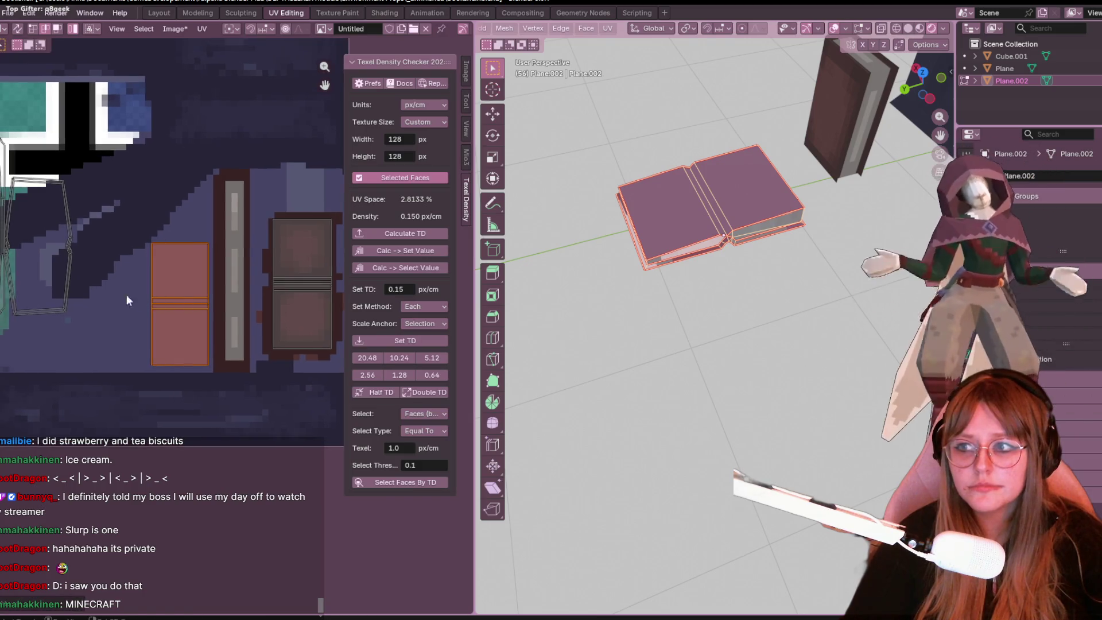
click(67, 274)
key(s)
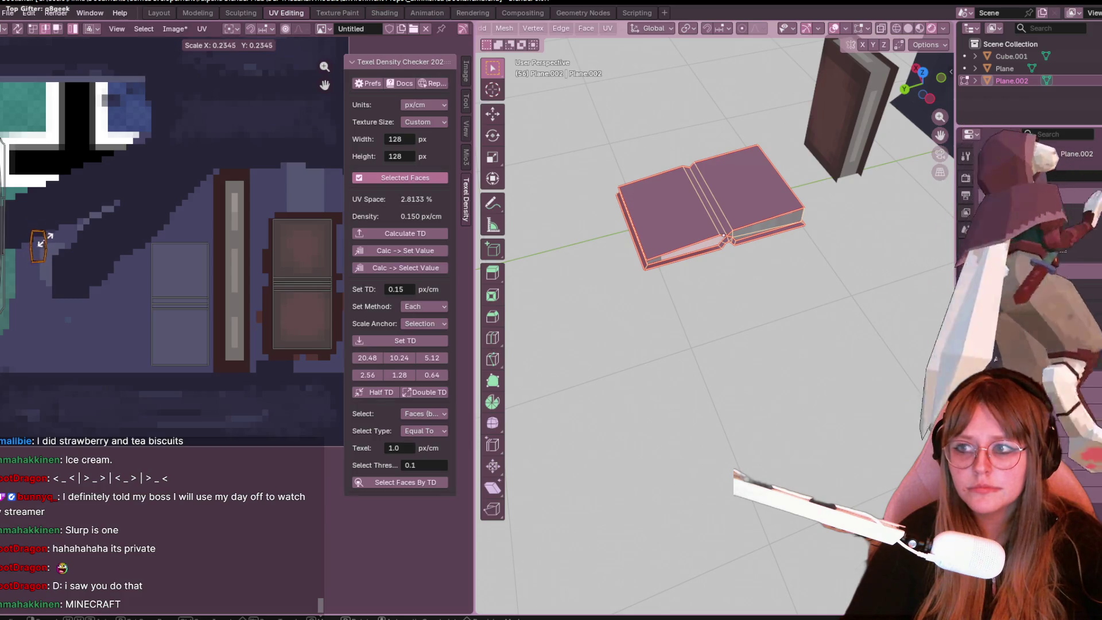
click(38, 247)
Step: Shift the left island slightly up-right and move the tall spine island rightward
middle_drag(61, 284, 90, 338)
scroll(86, 330, up, 3)
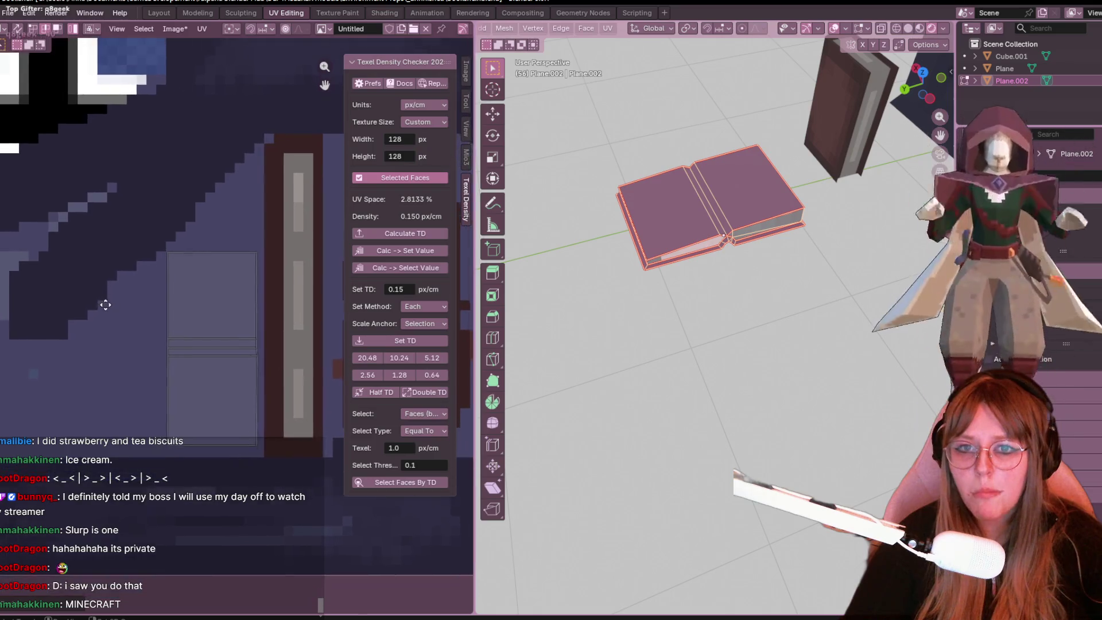
key(g)
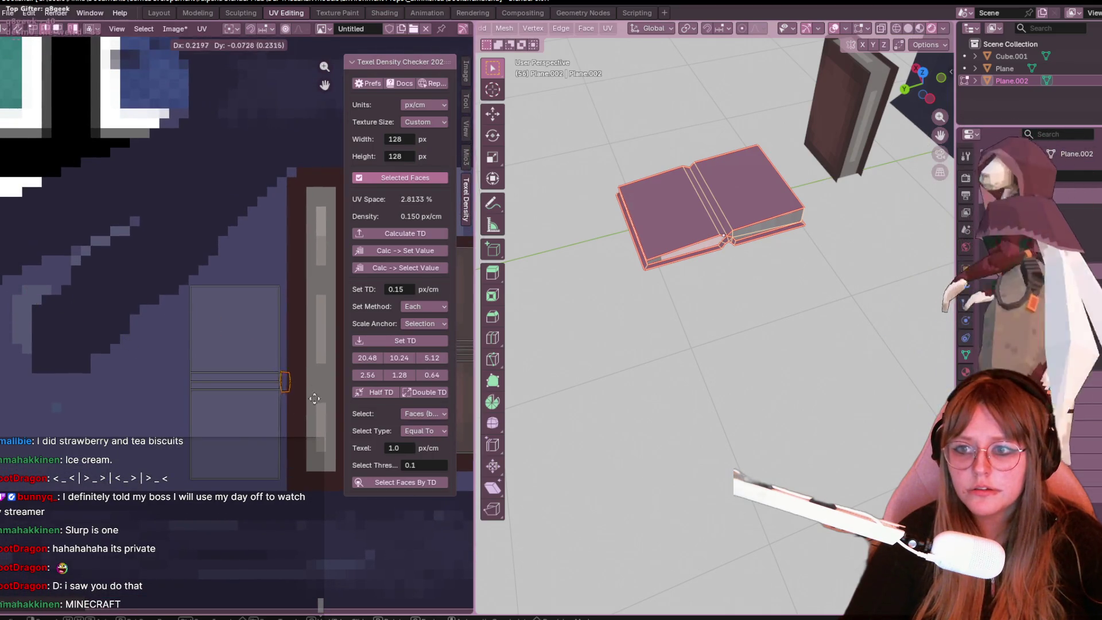
click(323, 484)
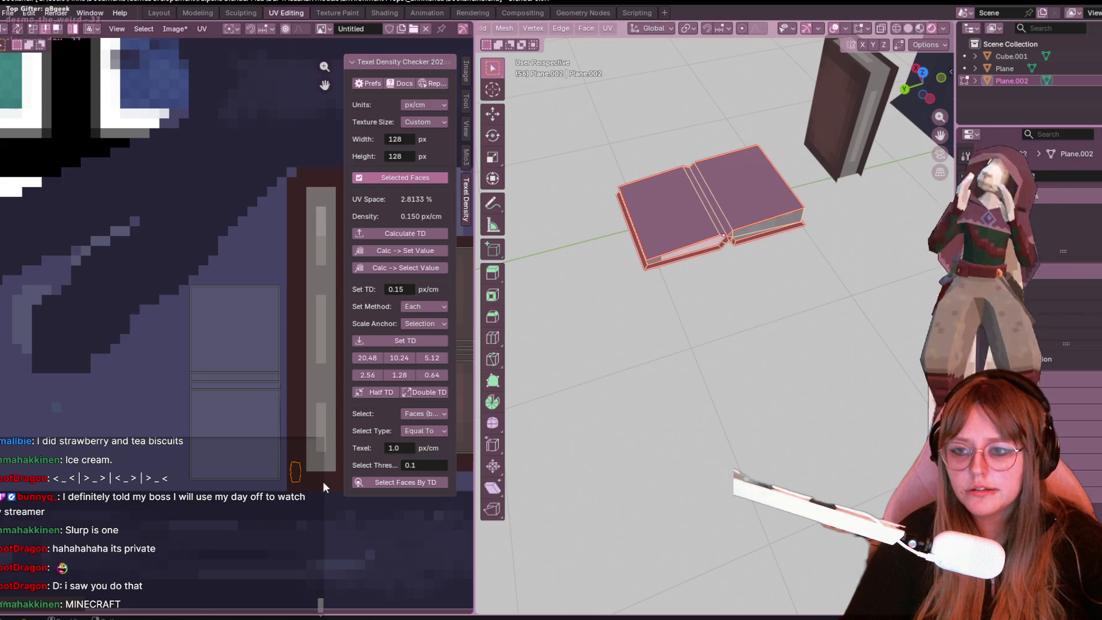
ctrl+scroll(201, 396, left, 3)
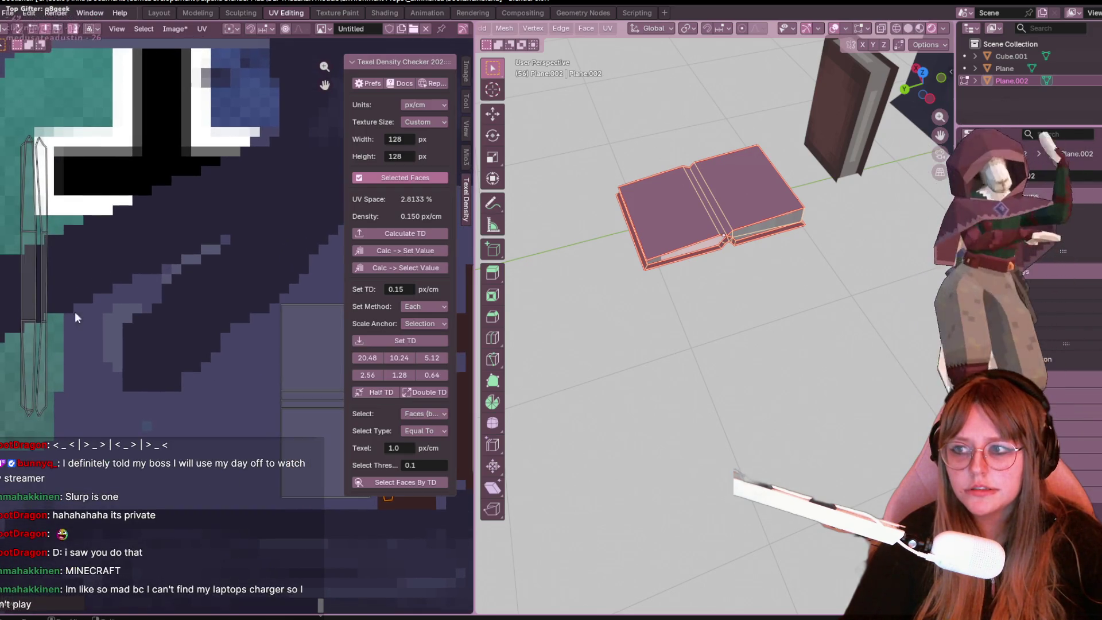
mouse_move(50, 216)
mouse_down()
mouse_move(241, 319)
mouse_move(280, 375)
mouse_up()
Step: Place the spine island over the texture's spine strip and resize it to fit
scroll(280, 375, down, 1)
ctrl+scroll(23, 289, right, 5)
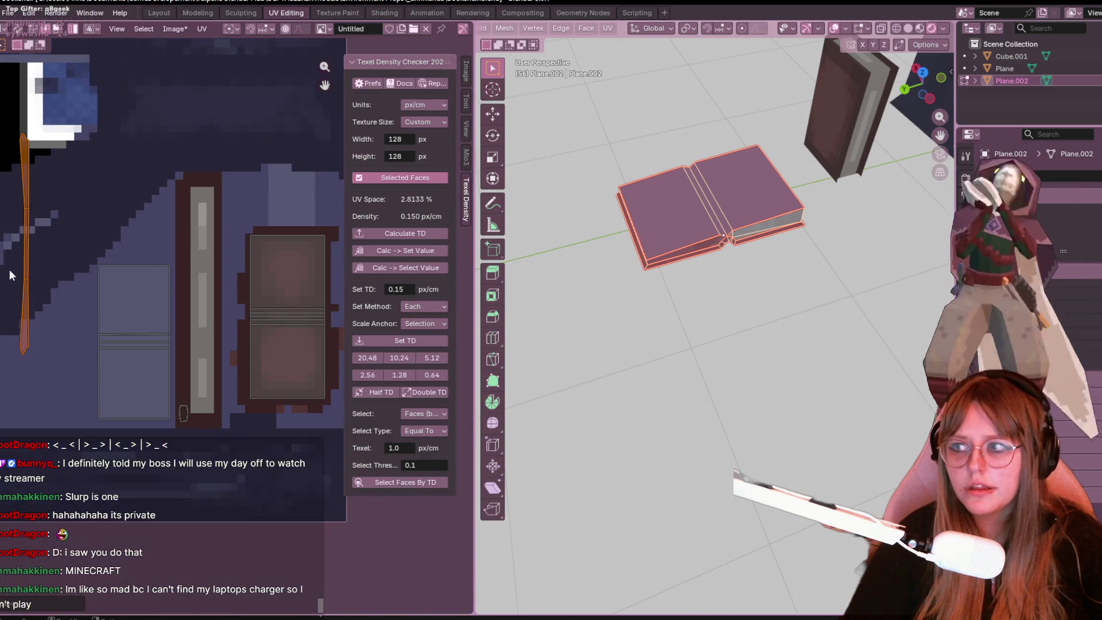
key(g)
click(190, 315)
scroll(219, 328, up, 1)
key(s)
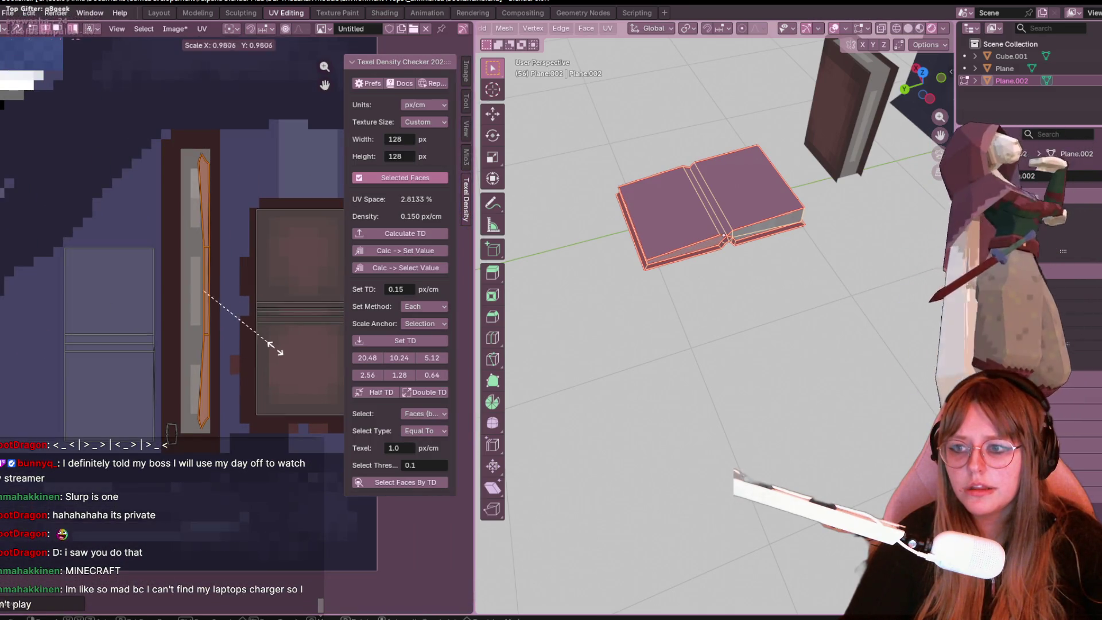
click(275, 350)
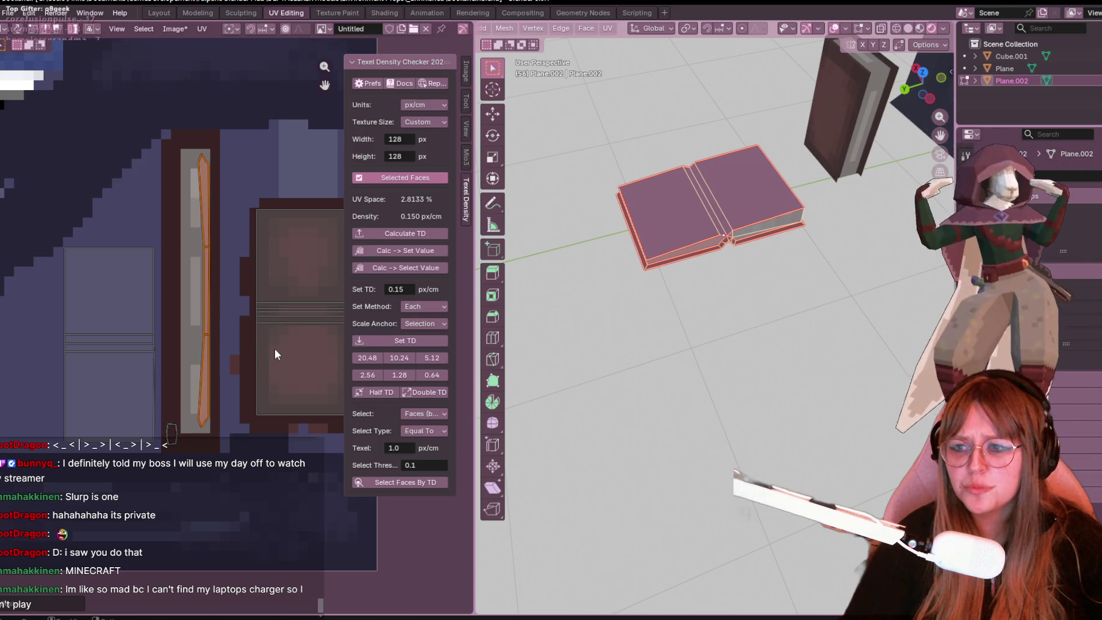
Step: Undo the right page island selection and pan out to see the whole UV layout
click(273, 349)
key(ctrl+z)
scroll(229, 216, down, 2)
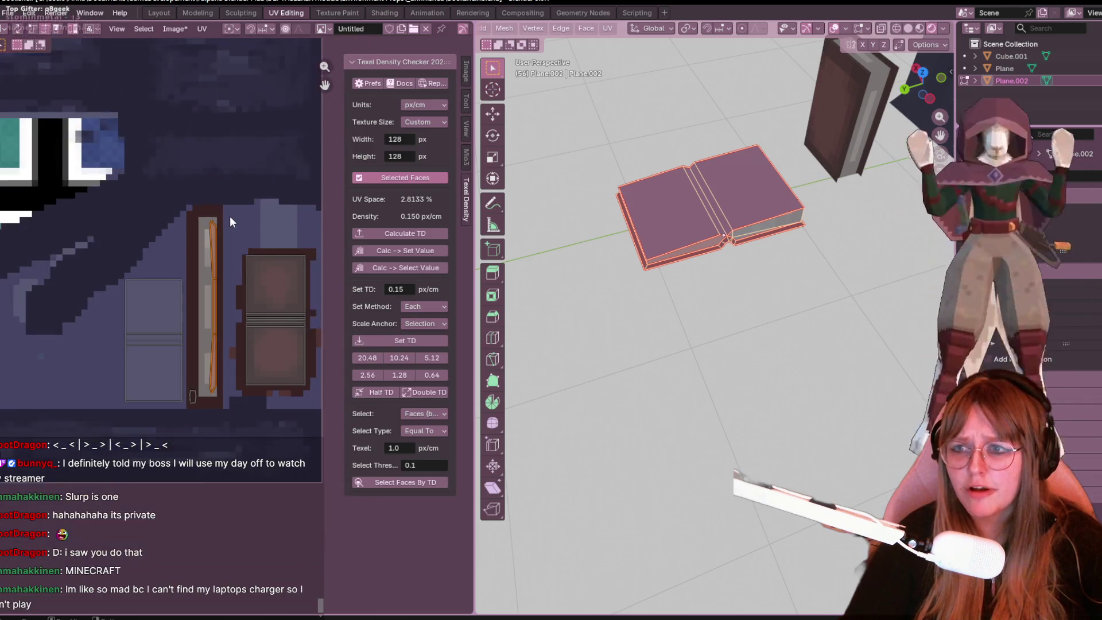
scroll(227, 261, down, 2)
middle_drag(205, 293, 253, 305)
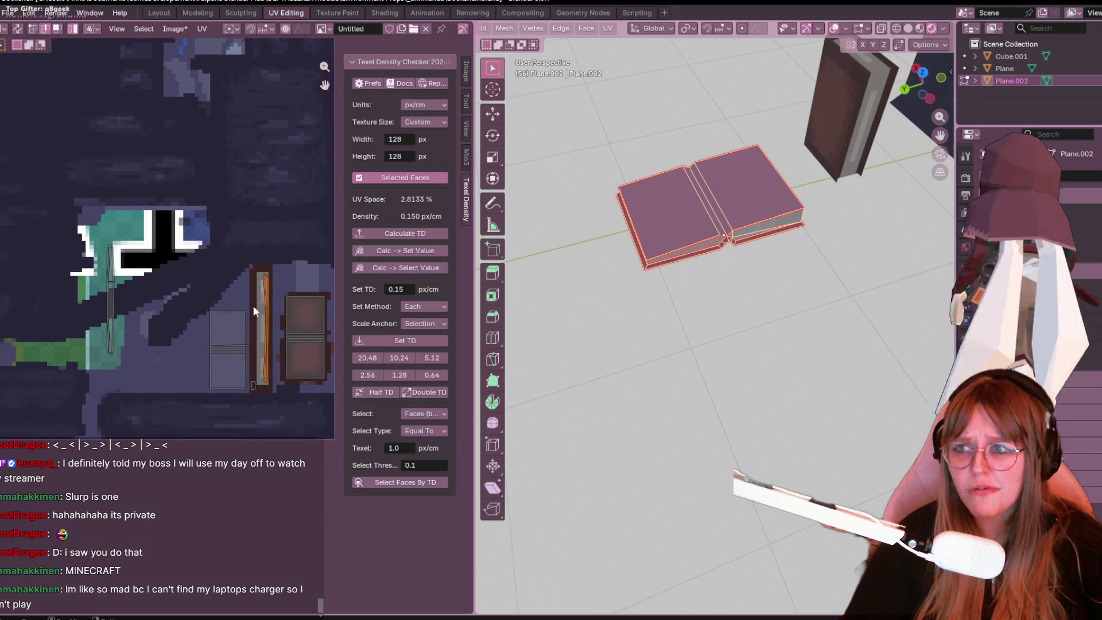
Step: Turn off UV sync selection and zoom in on the spine strip, cancelling two scale attempts
click(26, 29)
scroll(209, 192, up, 3)
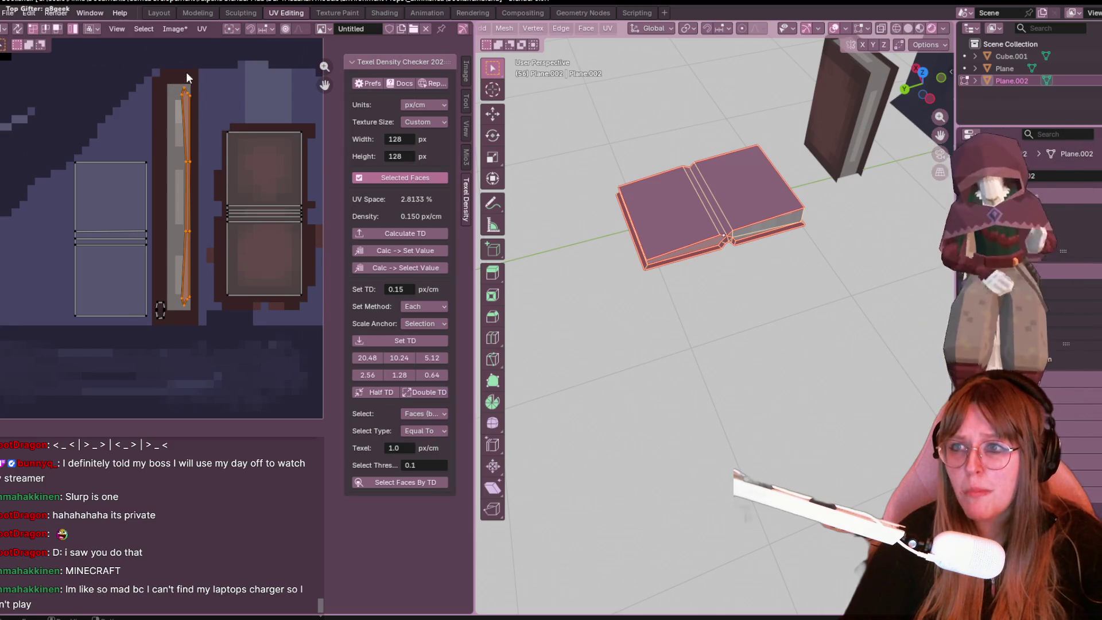
scroll(204, 80, up, 2)
middle_drag(200, 64, 268, 370)
key(s)
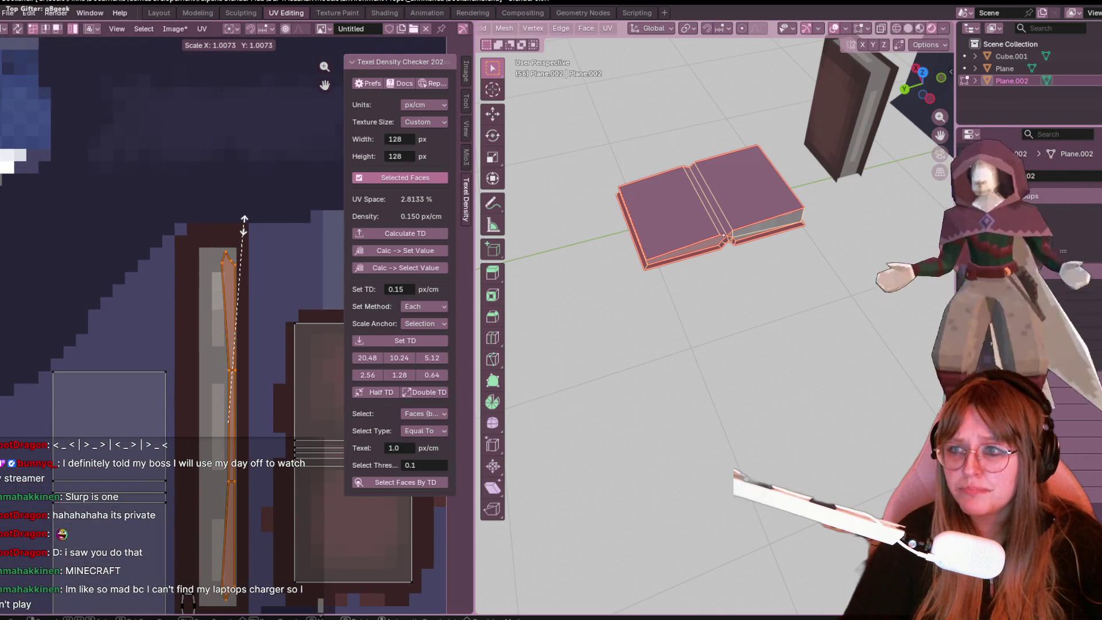
right_click(244, 225)
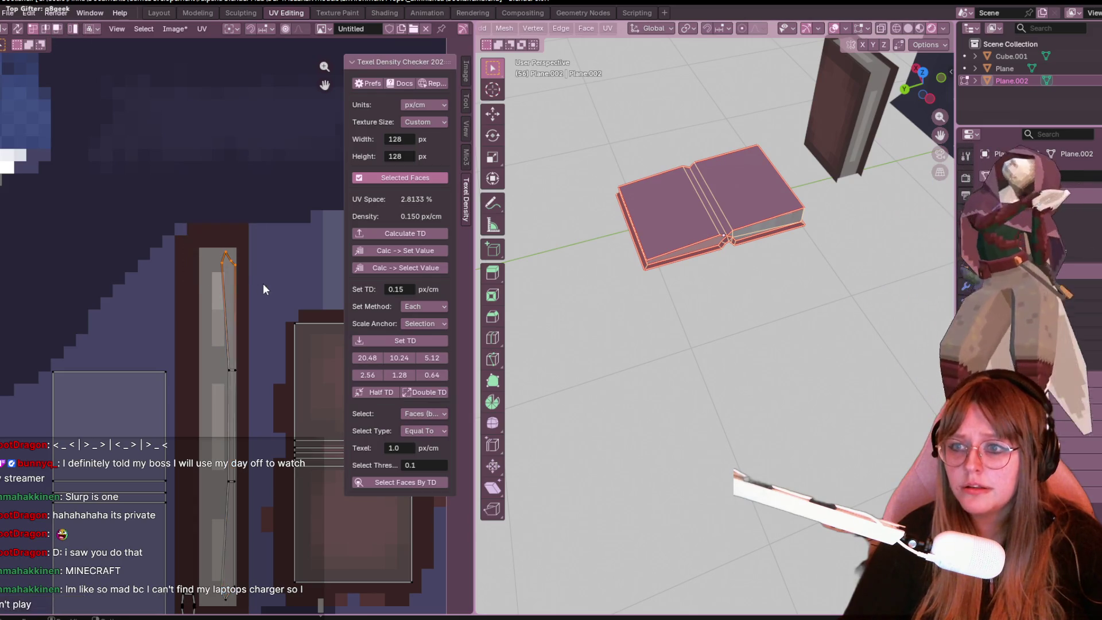
key(s)
right_click(244, 273)
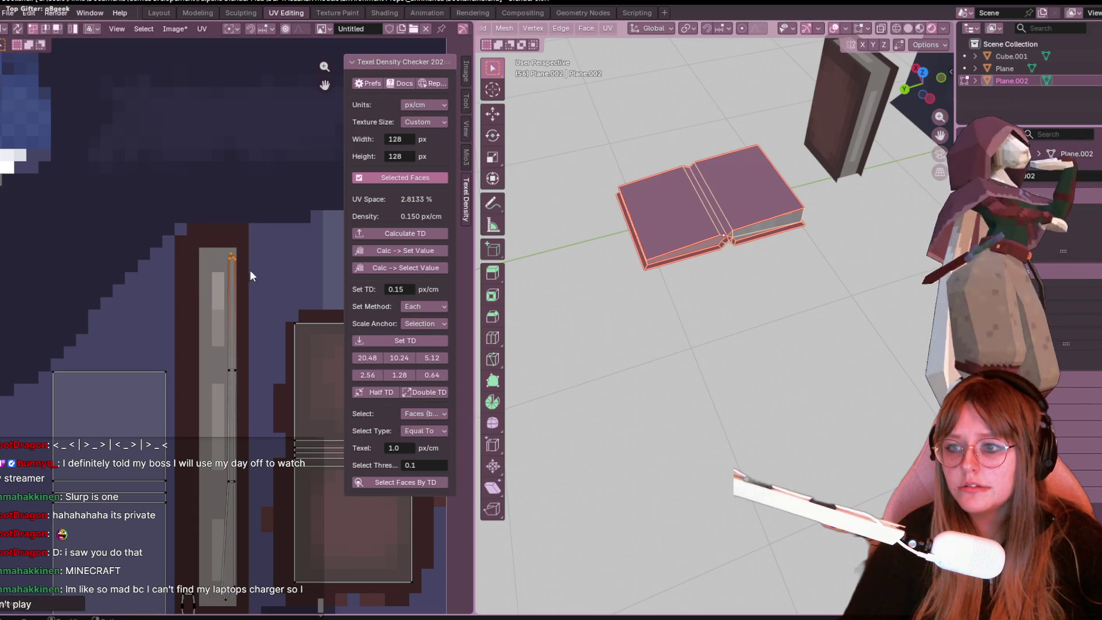
Step: Move the spine strip's bottom vertices to a new position
middle_drag(249, 270, 196, 57)
click(194, 363)
key(g)
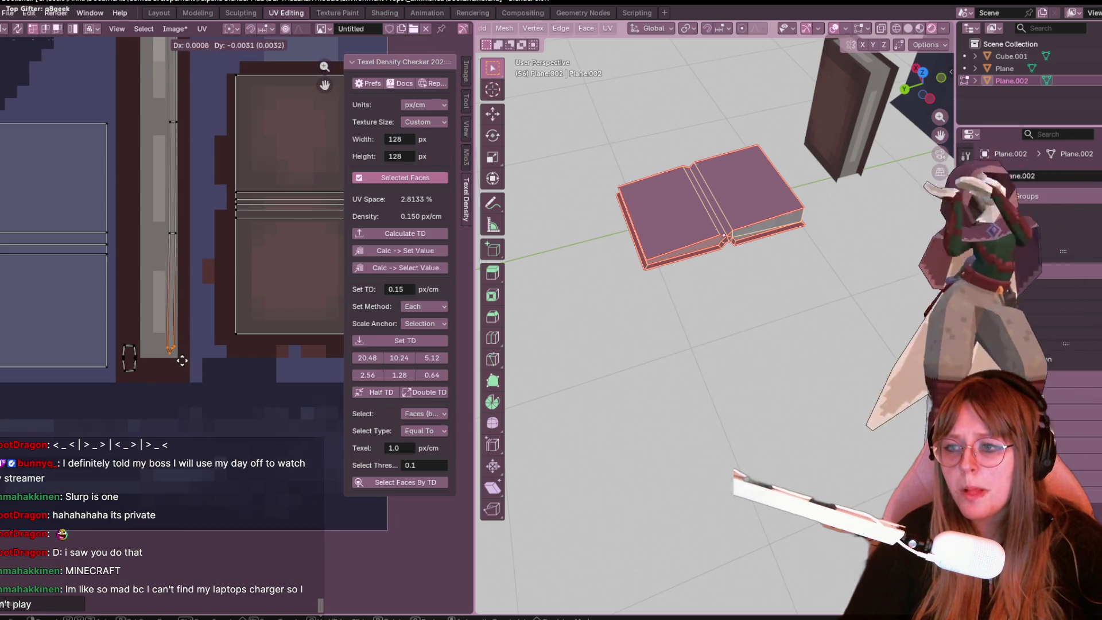
click(184, 362)
scroll(188, 237, down, 3)
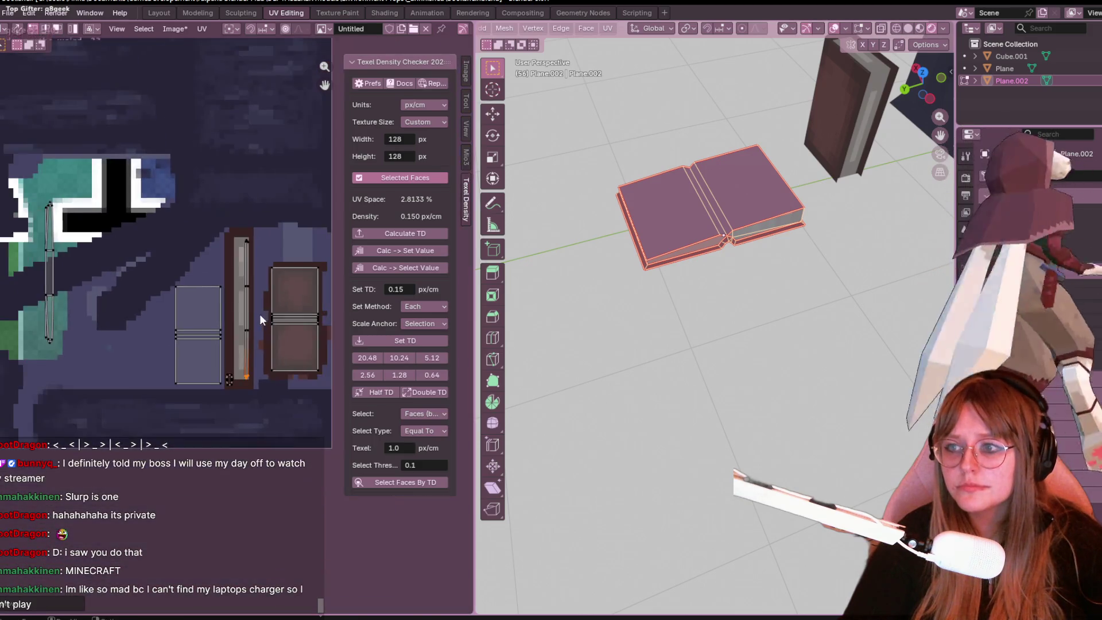
Step: Move the thin spine strip to its new spot and shrink it slightly
click(49, 246)
key(g)
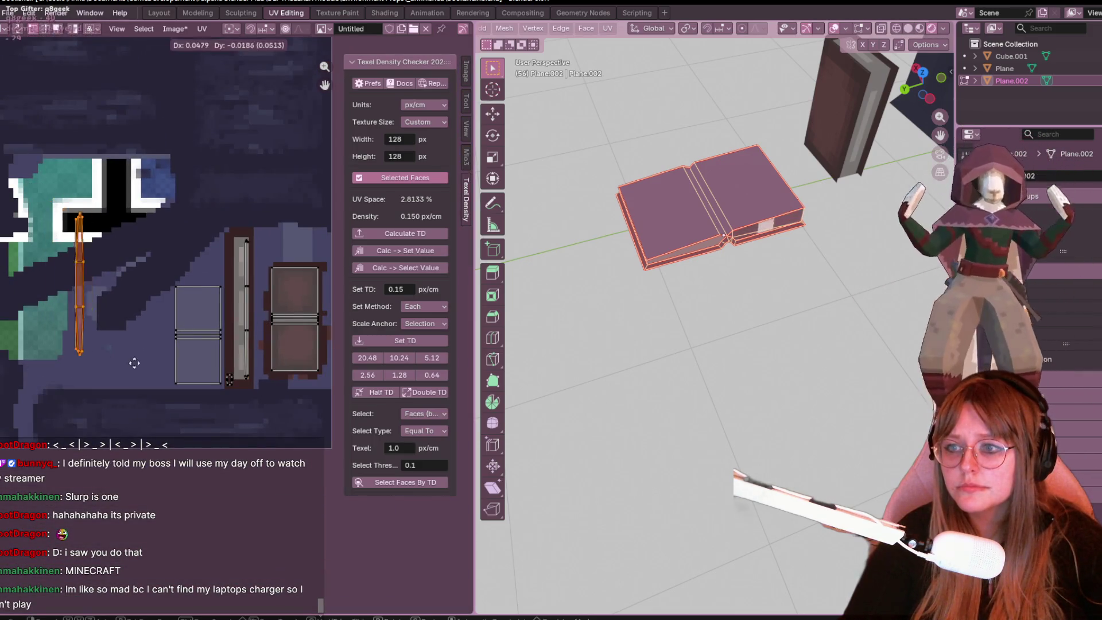
click(259, 382)
scroll(287, 358, up, 3)
key(s)
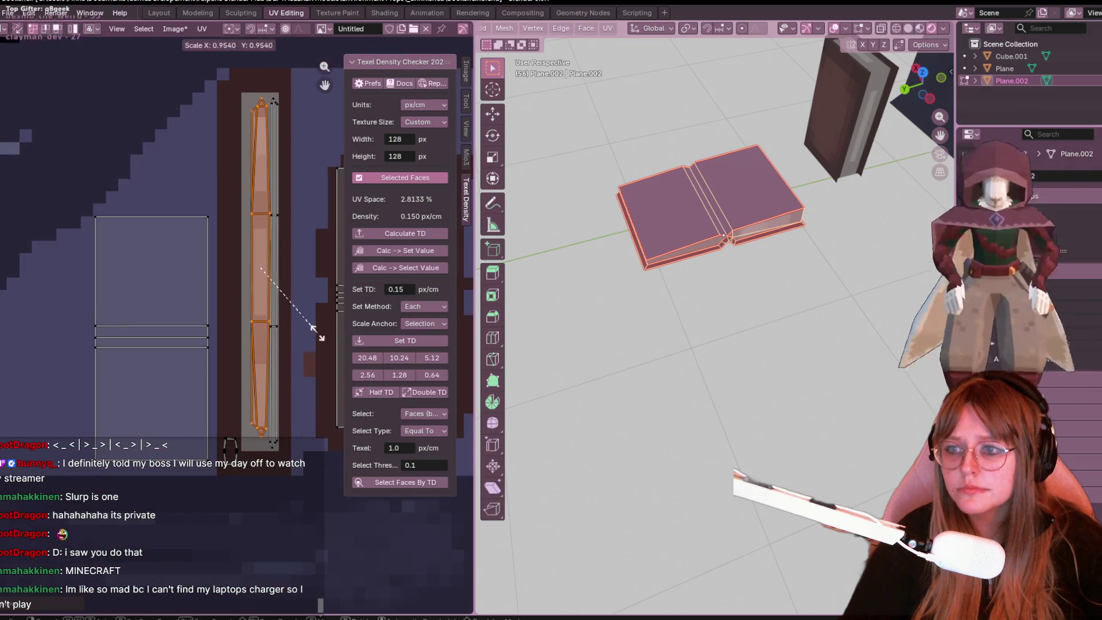
click(304, 354)
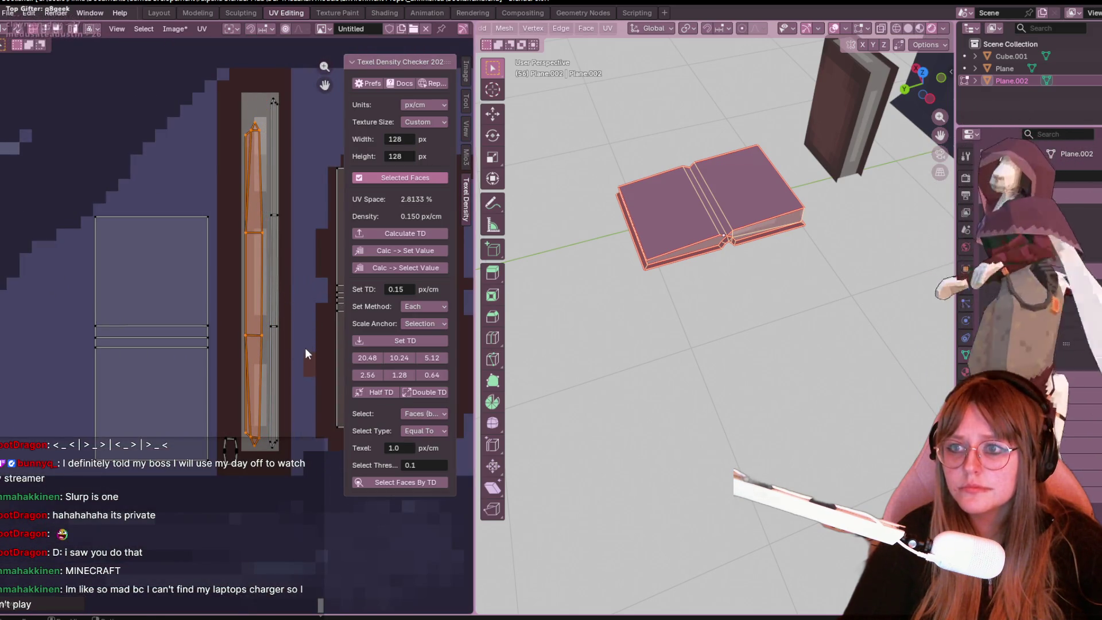
Step: Recentre on the book's UV islands, deselect the strip, and switch to Texture Paint
scroll(301, 321, down, 2)
middle_drag(298, 312, 176, 342)
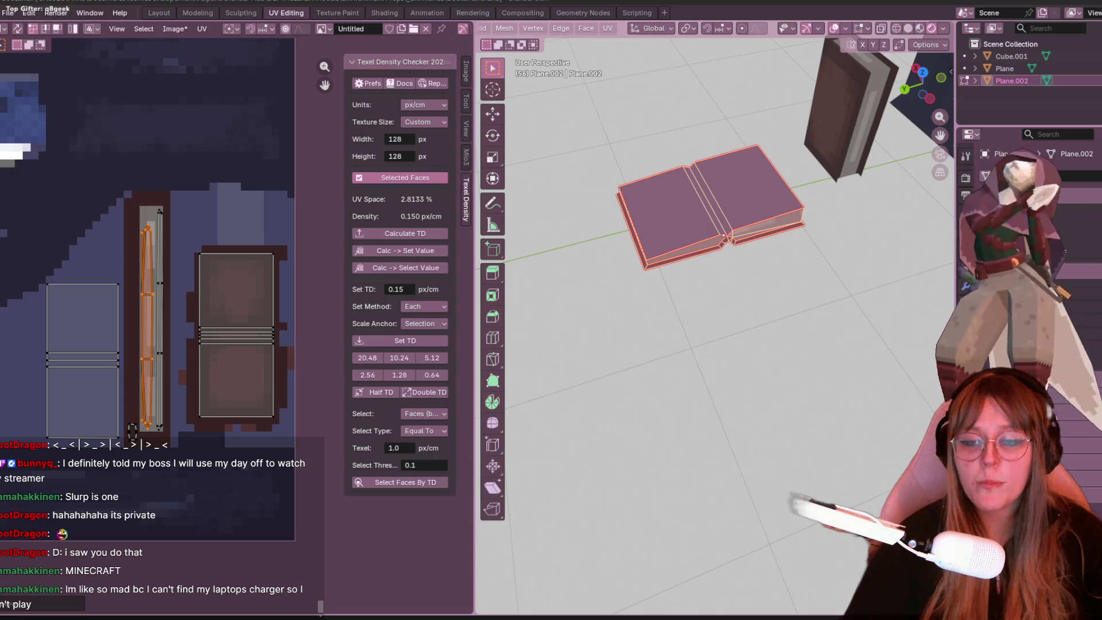
middle_drag(182, 287, 244, 261)
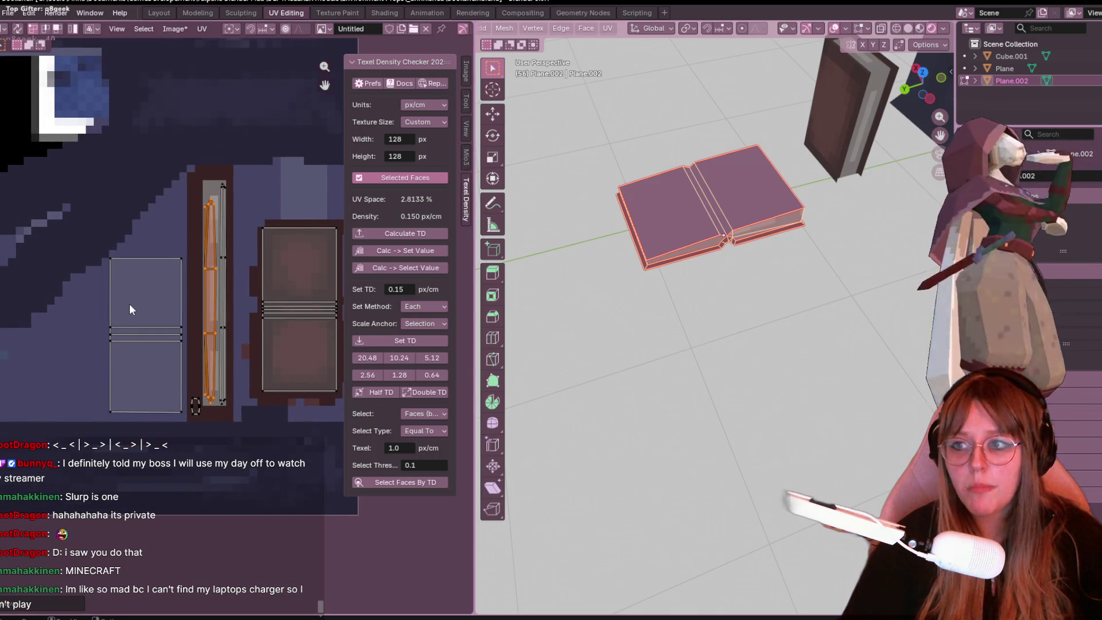
click(128, 310)
click(336, 12)
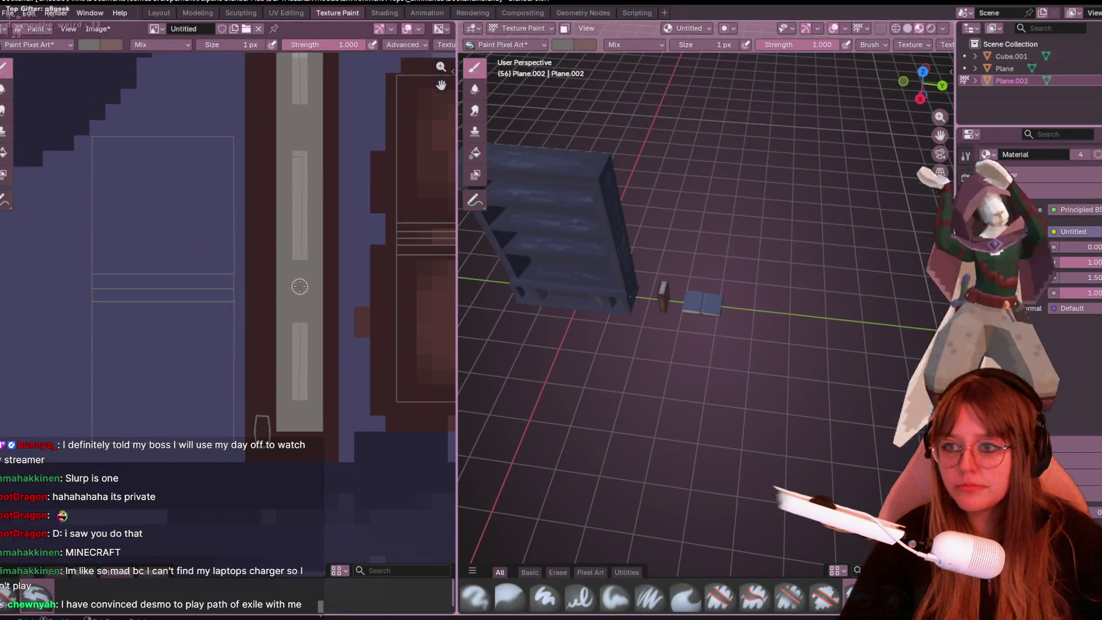
Step: Paint the page area of the texture flat light grey
middle_drag(304, 284, 309, 285)
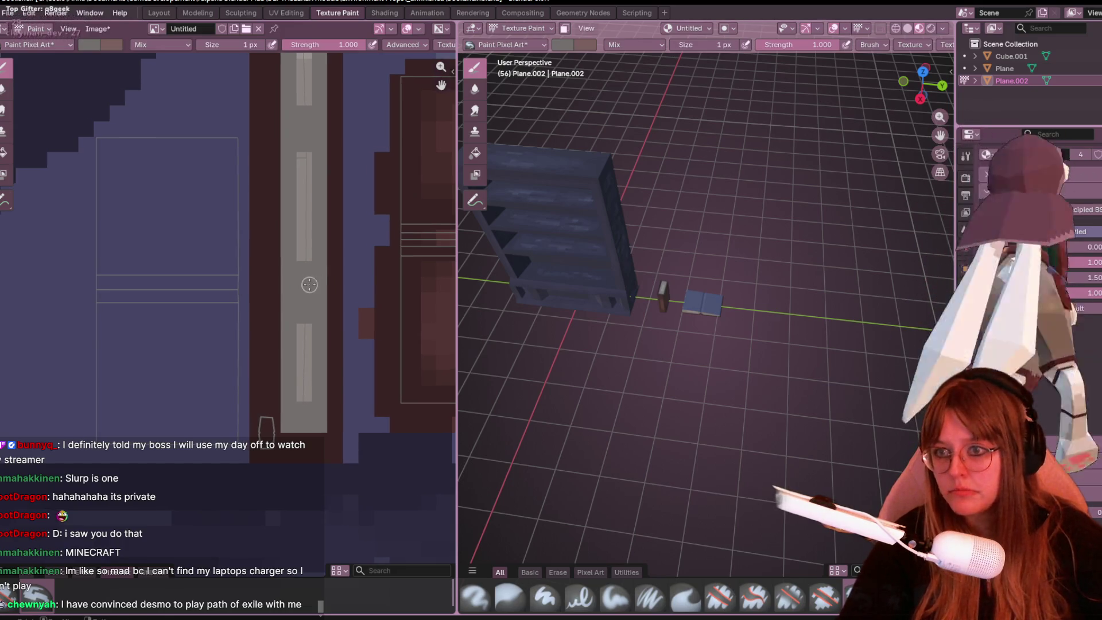
scroll(172, 319, down, 1)
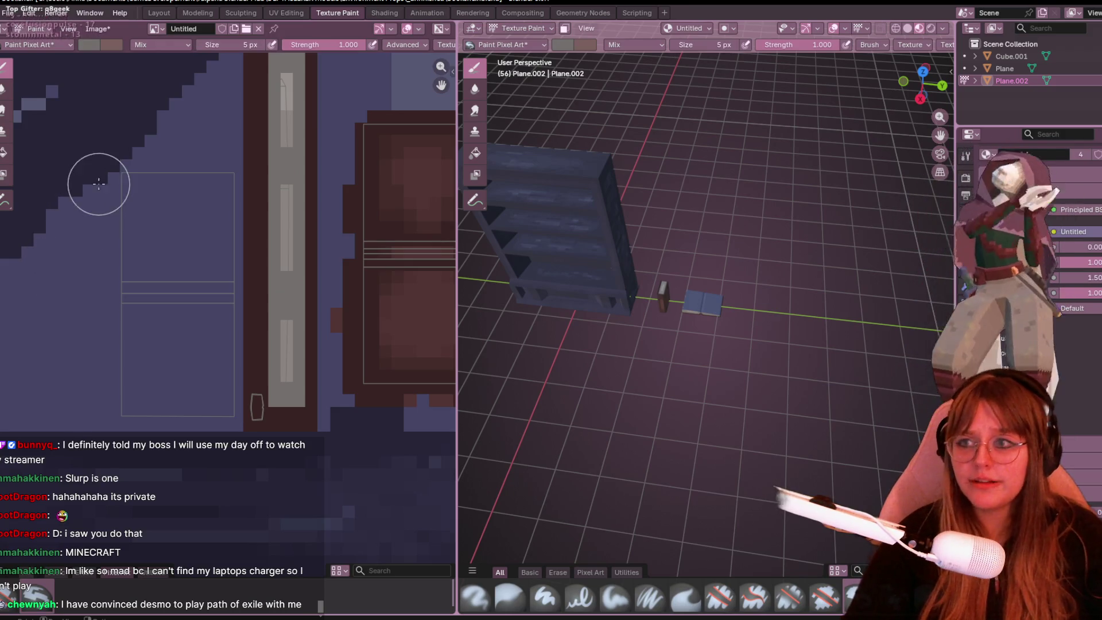
mouse_move(161, 201)
mouse_down()
mouse_move(141, 382)
mouse_move(148, 300)
mouse_move(128, 216)
mouse_move(212, 186)
mouse_move(197, 352)
mouse_move(209, 394)
mouse_move(209, 332)
mouse_move(184, 344)
mouse_move(177, 373)
mouse_up()
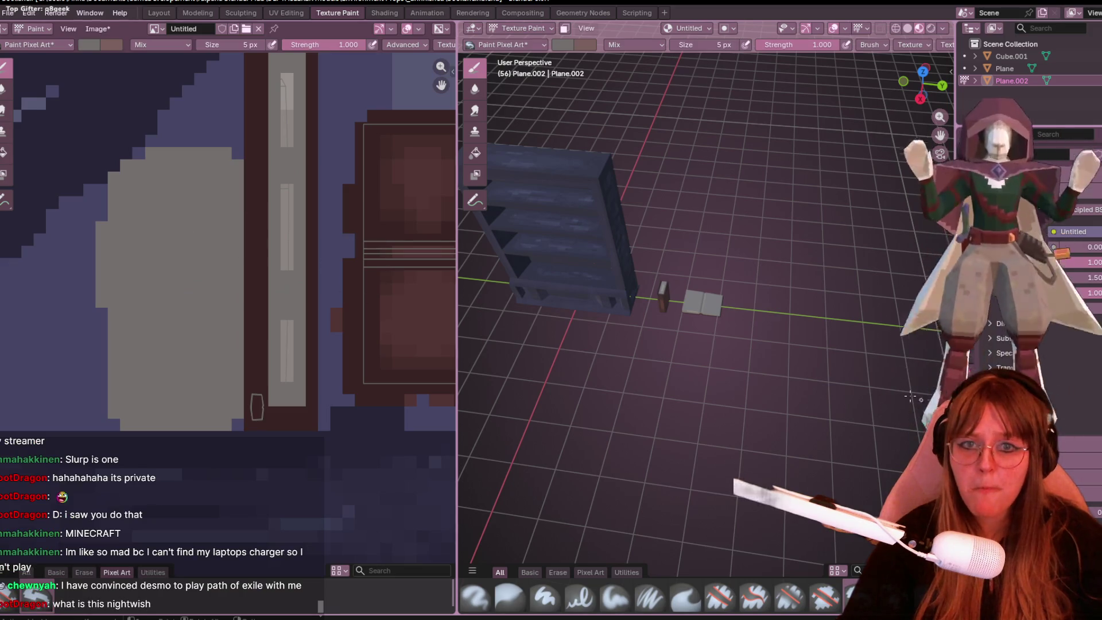
Step: Paint a lighter block onto a page island, then undo it
scroll(775, 347, up, 5)
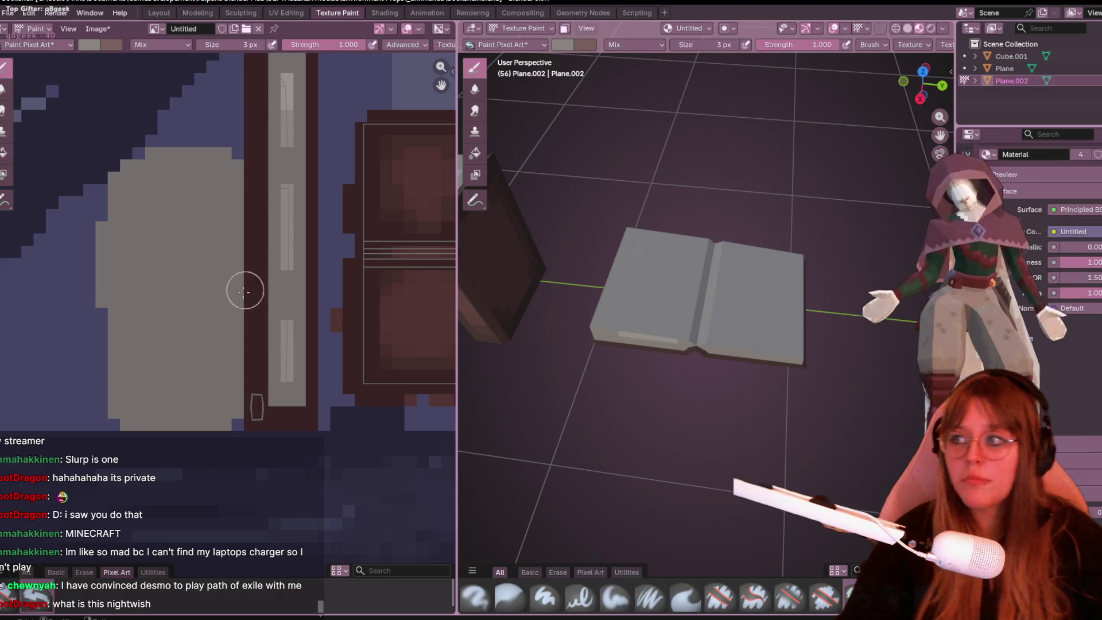
scroll(148, 169, up, 4)
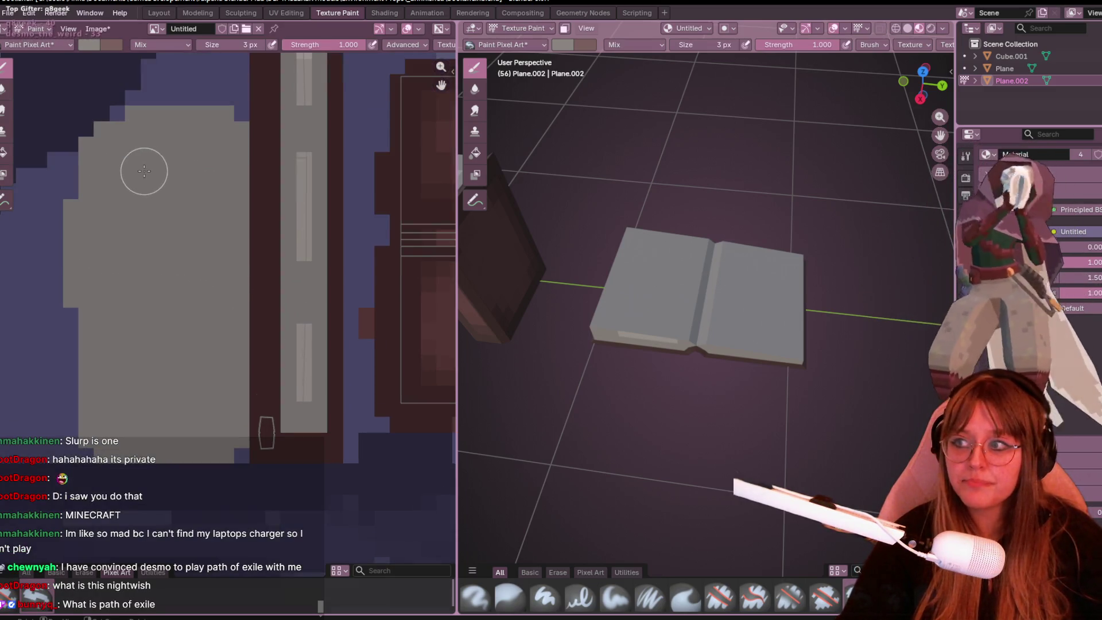
middle_drag(253, 184, 243, 199)
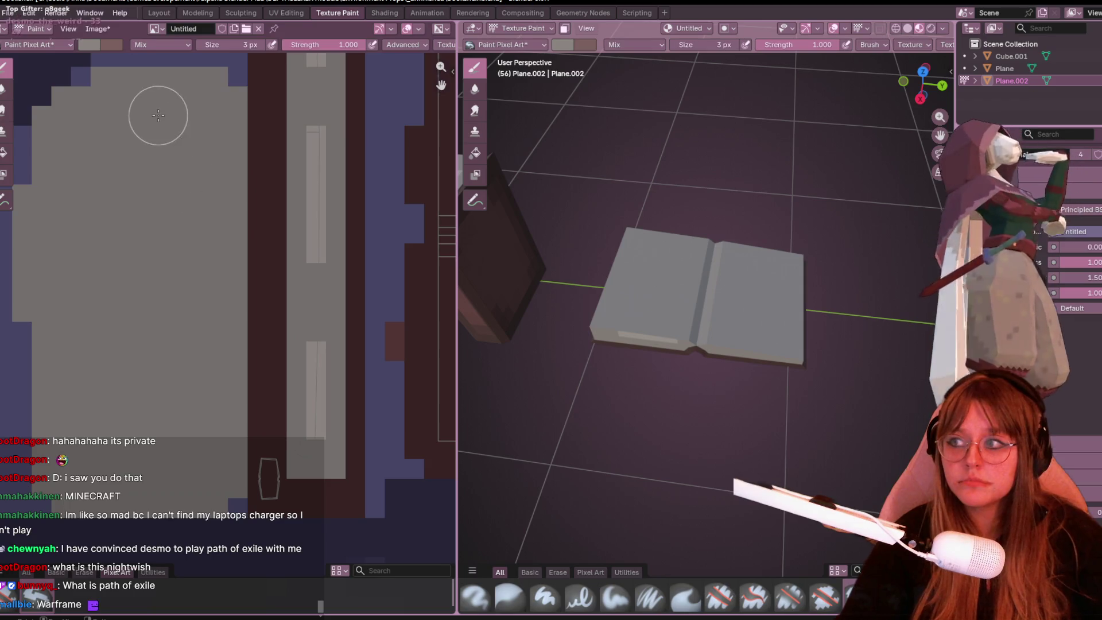
mouse_move(133, 130)
mouse_down()
mouse_move(119, 137)
mouse_move(116, 178)
mouse_move(105, 155)
mouse_move(120, 208)
mouse_move(153, 148)
mouse_move(185, 150)
mouse_up()
middle_drag(505, 195, 596, 210)
key(ctrl+z)
Step: Repaint the lighter block on the first page, undoing a misplaced stroke
mouse_move(154, 169)
mouse_down()
mouse_move(153, 184)
mouse_move(108, 167)
mouse_move(172, 156)
mouse_move(127, 199)
mouse_up()
key(ctrl+z)
mouse_move(789, 209)
middle_down()
mouse_move(792, 270)
mouse_move(747, 247)
middle_up()
drag(109, 204, 143, 209)
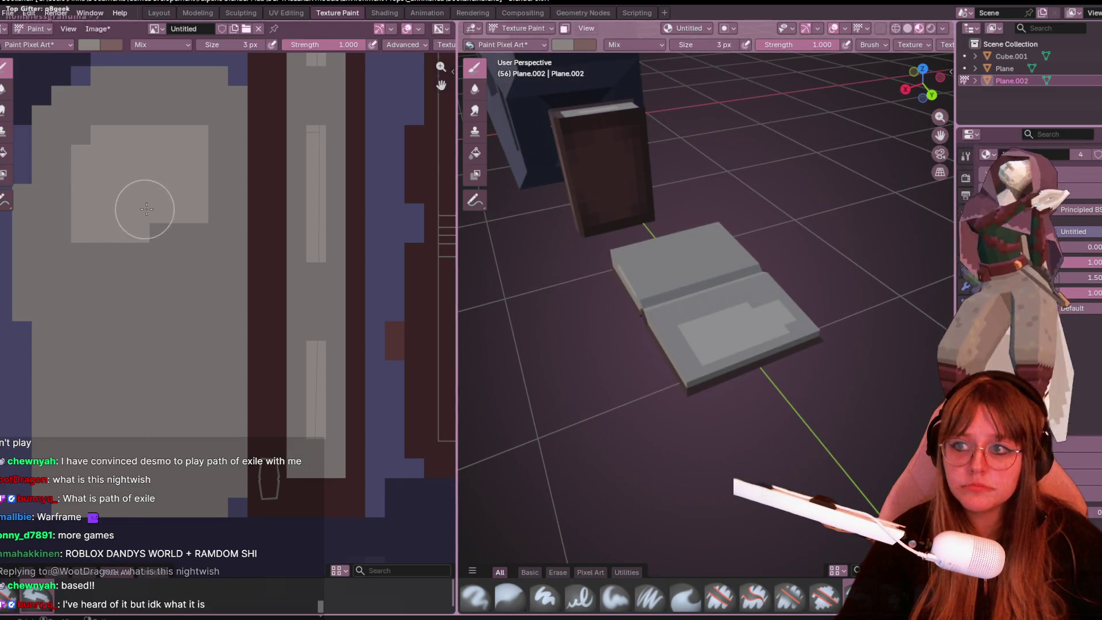
Step: Paint a matching lighter block on the other page and set the brush size to 1 px
mouse_move(195, 396)
middle_down()
mouse_move(192, 300)
mouse_move(233, 318)
middle_up()
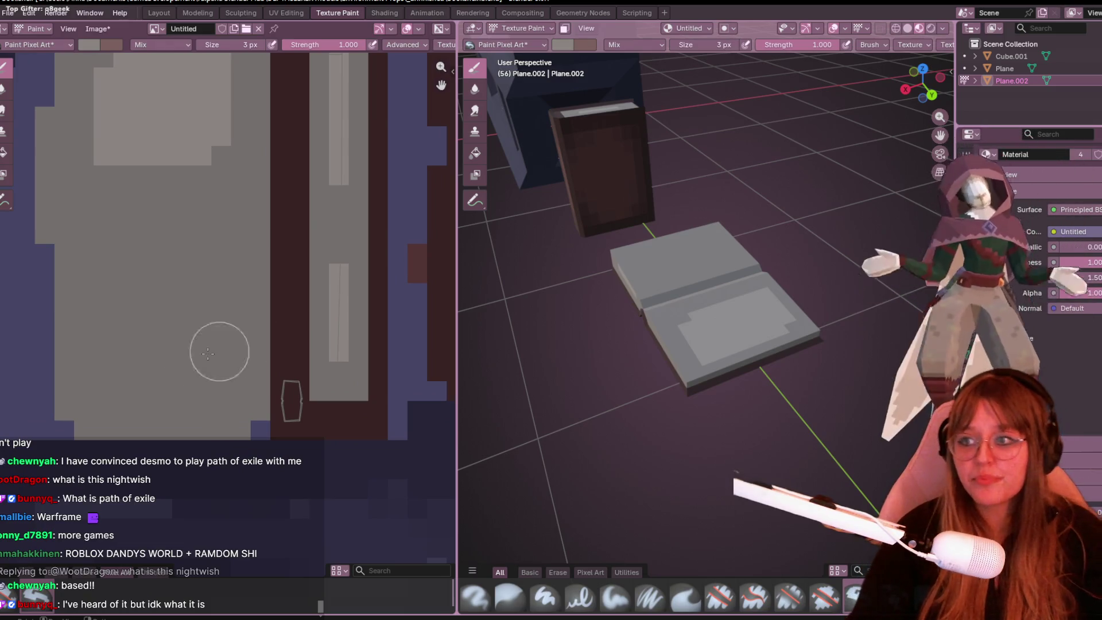
click(133, 322)
mouse_move(133, 322)
mouse_down()
mouse_move(128, 275)
mouse_move(192, 272)
mouse_move(206, 290)
mouse_move(193, 360)
mouse_move(115, 344)
mouse_up()
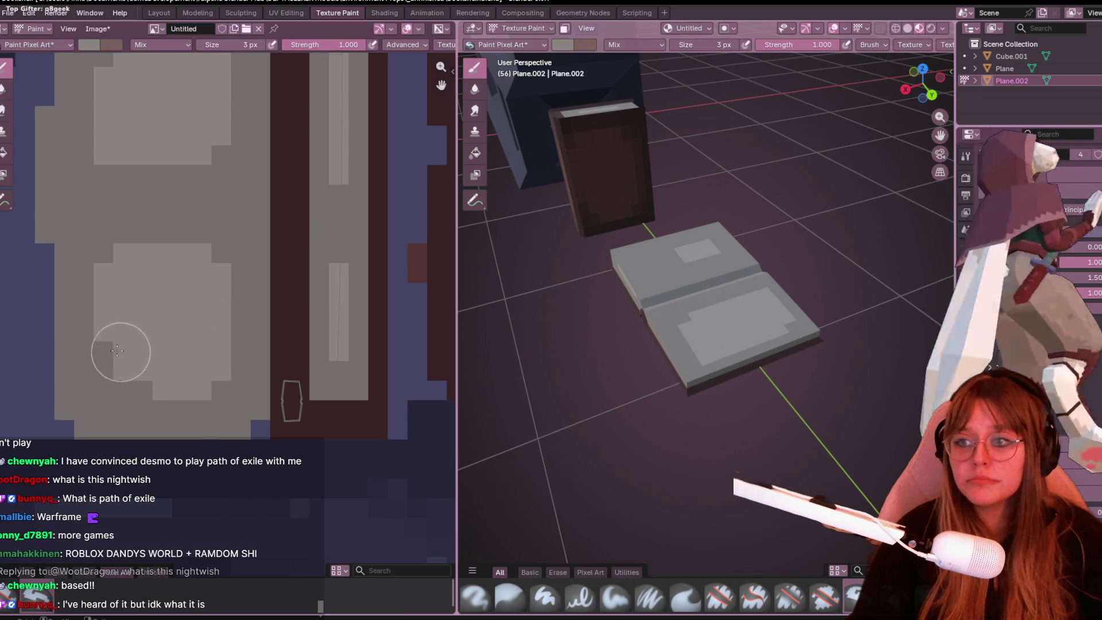
mouse_move(573, 295)
middle_down()
mouse_move(694, 339)
mouse_move(598, 327)
mouse_move(614, 335)
middle_up()
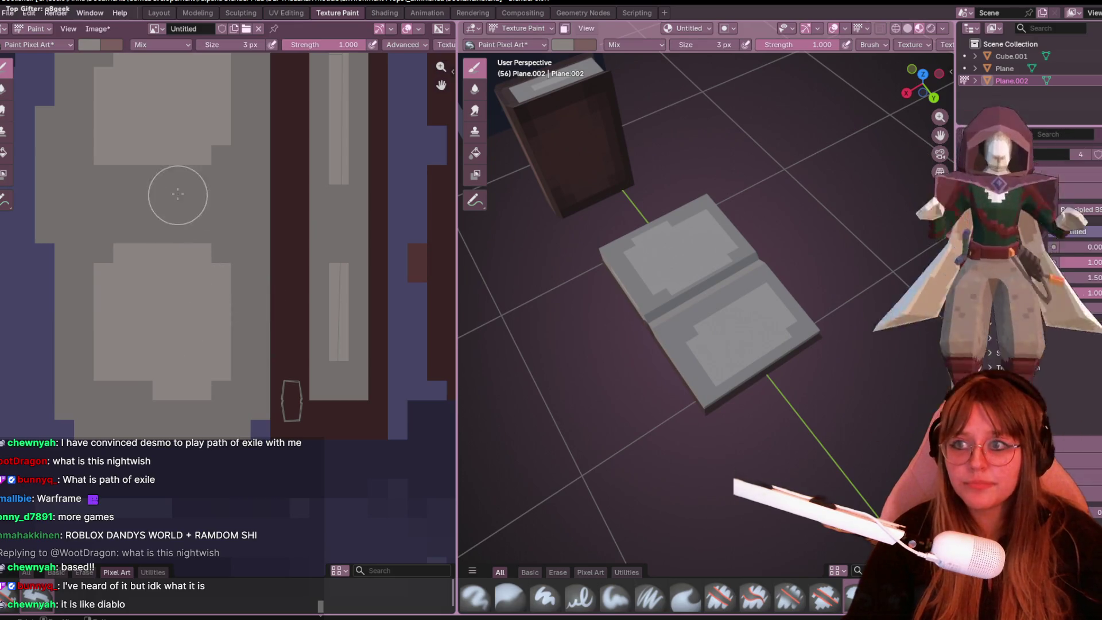
mouse_move(494, 241)
middle_down()
mouse_move(581, 301)
mouse_move(773, 263)
mouse_move(947, 367)
middle_up()
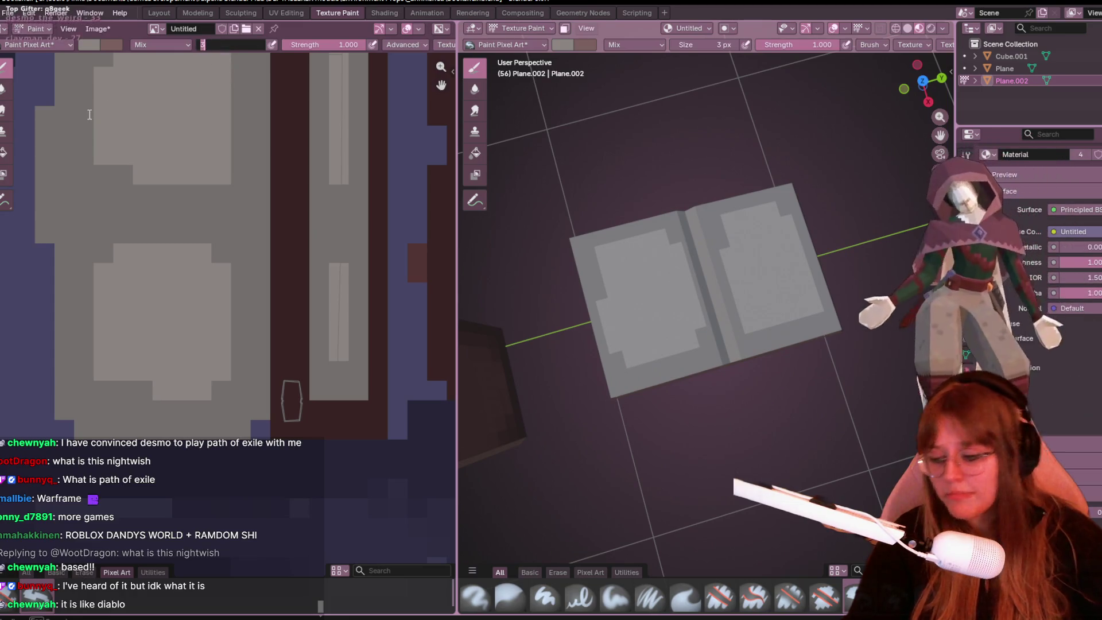
drag(235, 44, 201, 45)
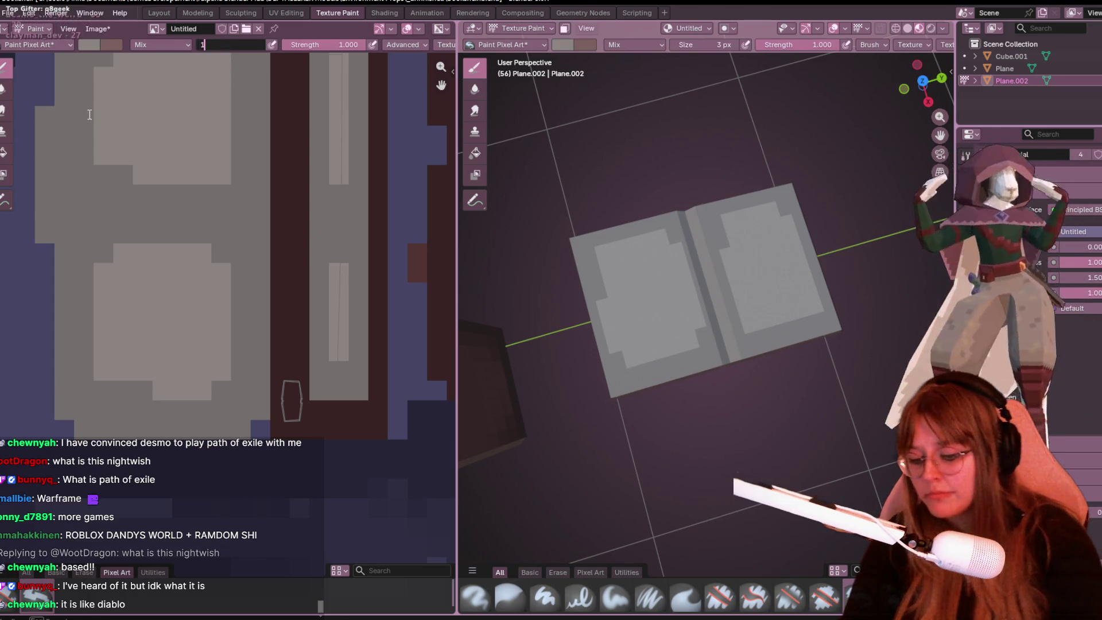
Step: Darken the paint colour to #86807D (Value about 0.525) and dot the block's top-left pixel
click(89, 43)
drag(190, 107, 191, 98)
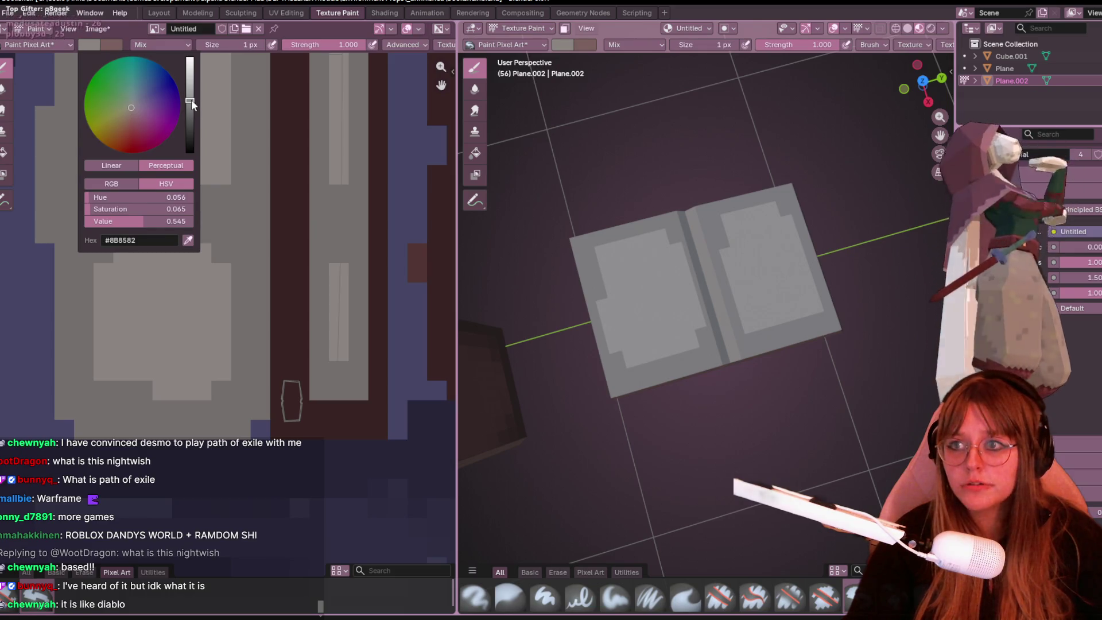
click(190, 102)
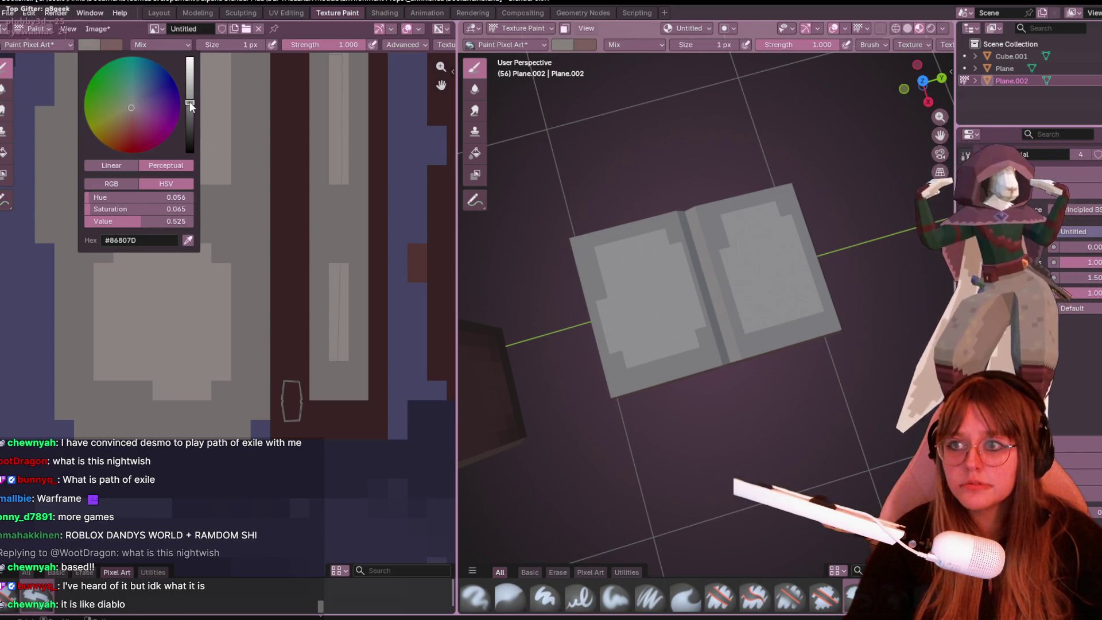
scroll(205, 160, up, 3)
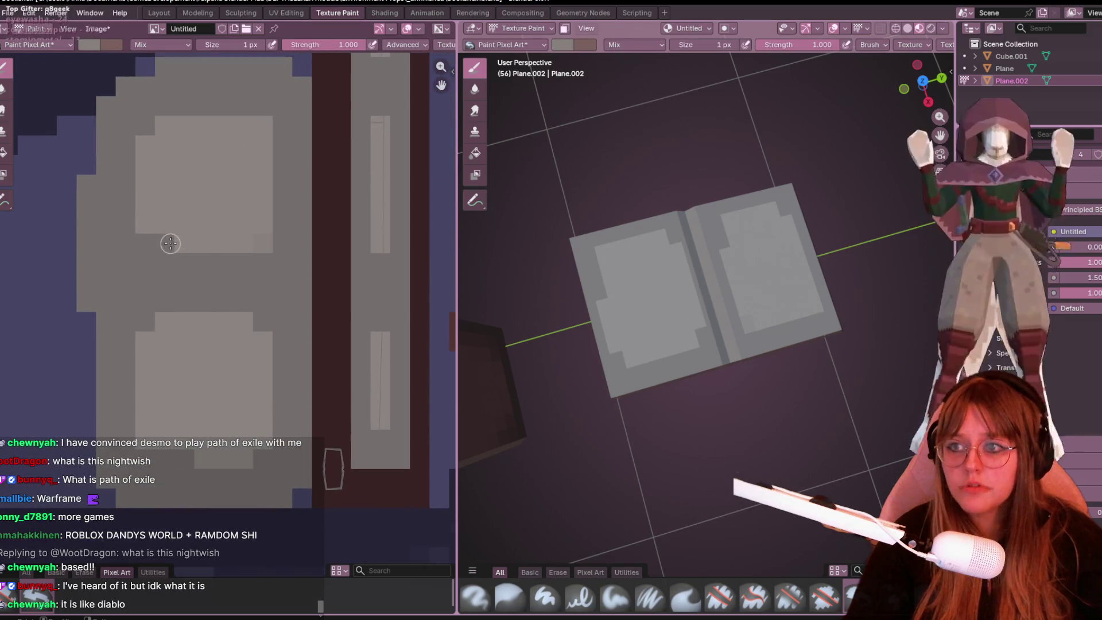
click(147, 128)
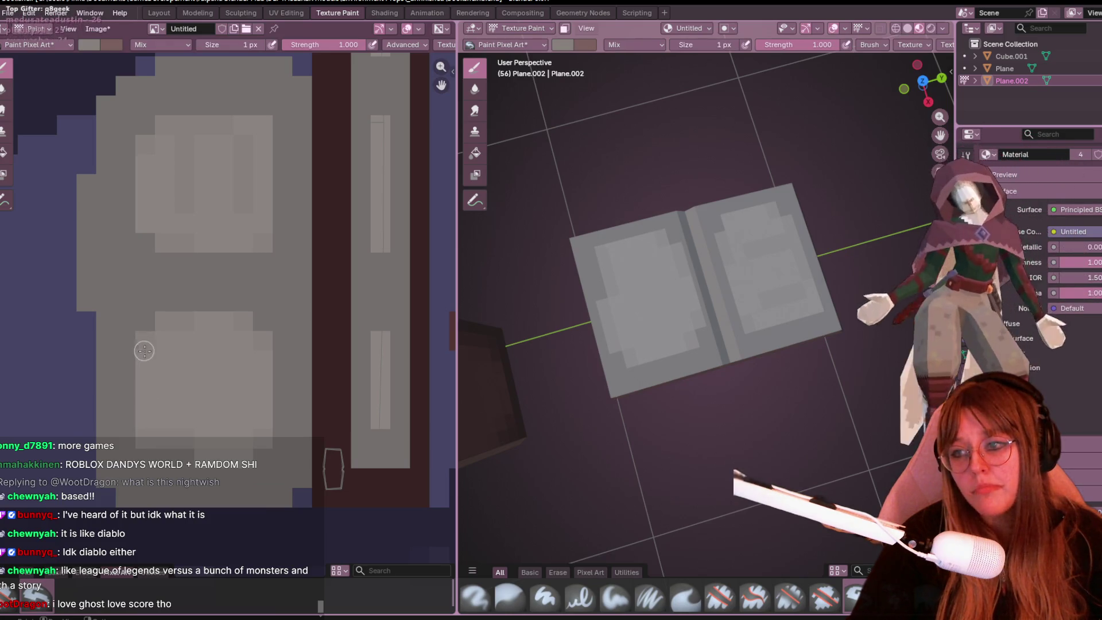
Step: Orbit the book to inspect the darker pixel detail from a lower angle
middle_drag(804, 321, 910, 296)
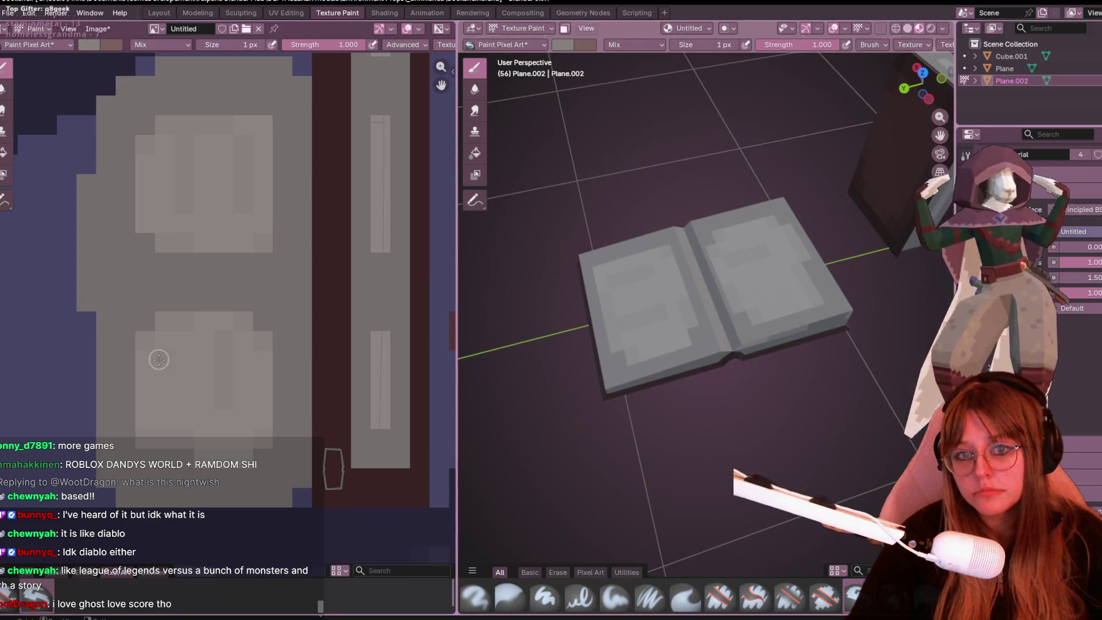
mouse_move(551, 310)
middle_down()
mouse_move(577, 396)
mouse_move(877, 318)
mouse_move(821, 407)
mouse_move(506, 280)
mouse_move(660, 356)
middle_up()
scroll(253, 373, down, 2)
scroll(283, 390, down, 2)
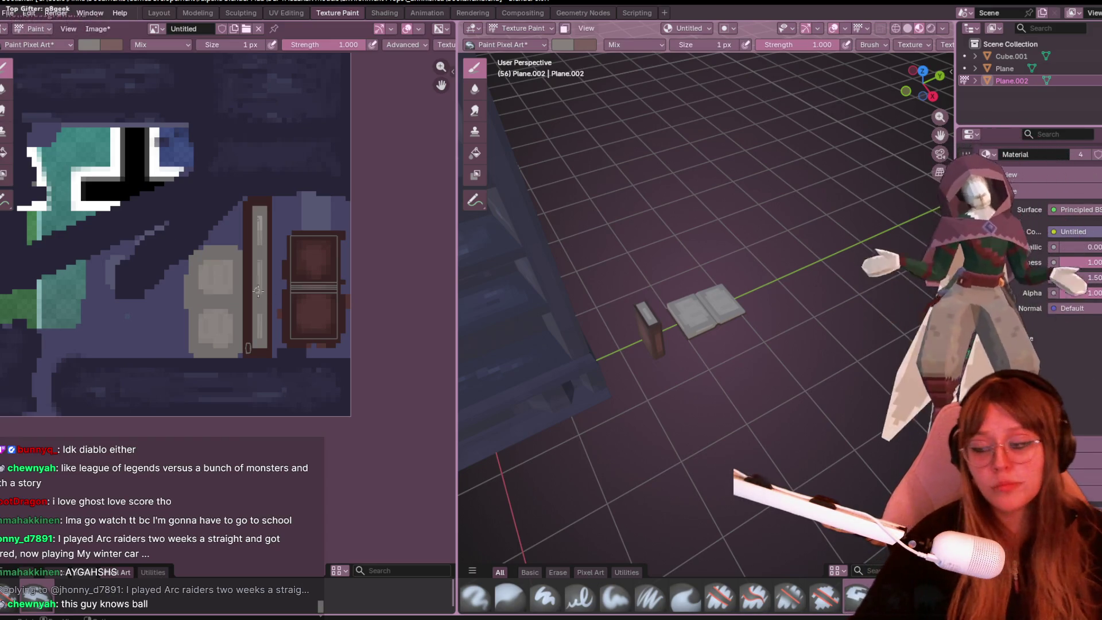
mouse_move(775, 344)
middle_down()
mouse_move(784, 279)
mouse_move(772, 263)
mouse_move(852, 350)
mouse_move(725, 292)
middle_up()
mouse_move(520, 276)
middle_down()
mouse_move(784, 369)
mouse_move(724, 340)
mouse_move(679, 292)
mouse_move(849, 345)
mouse_move(836, 290)
mouse_move(869, 223)
middle_up()
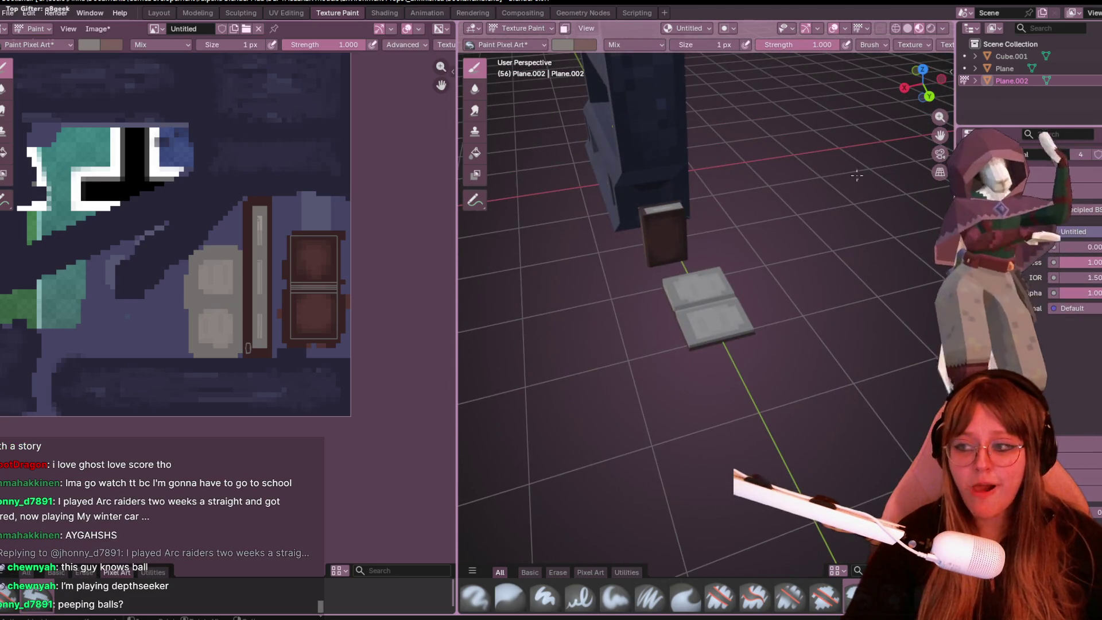